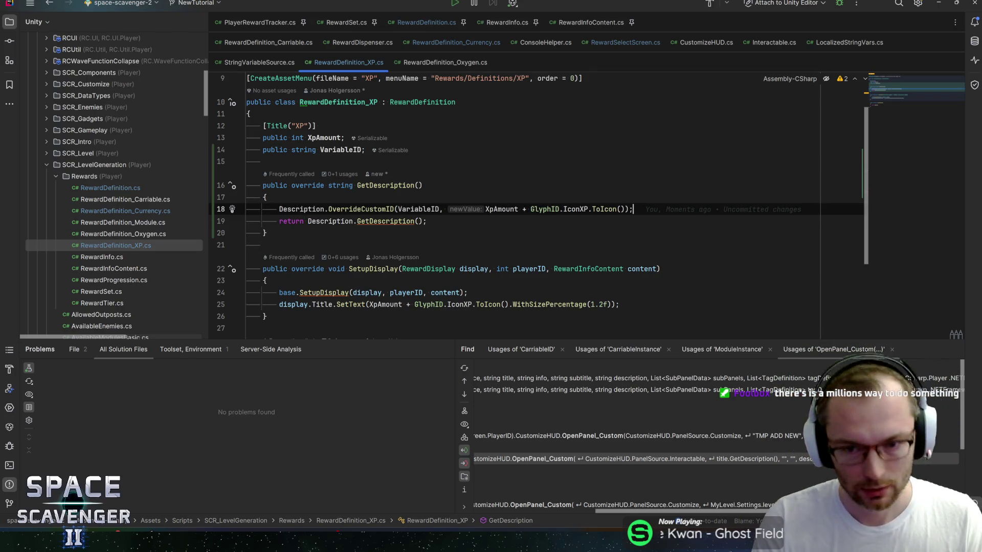
# Step: Review the VariableID field and GetDescription override in RewardDefinition_XP.cs
pyautogui.press('Up')
pyautogui.press('Up')
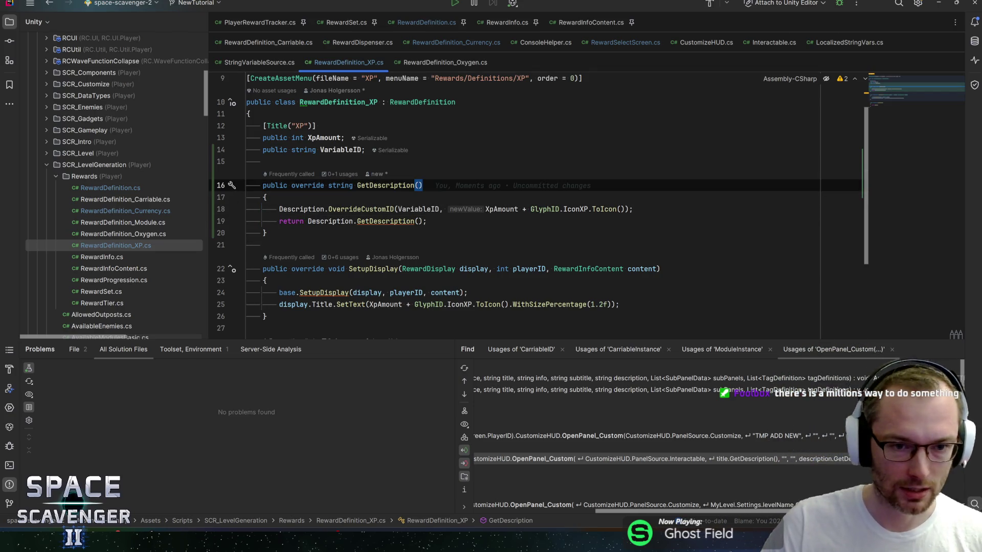
pyautogui.press('Up')
pyautogui.press('Up')
pyautogui.press('Up')
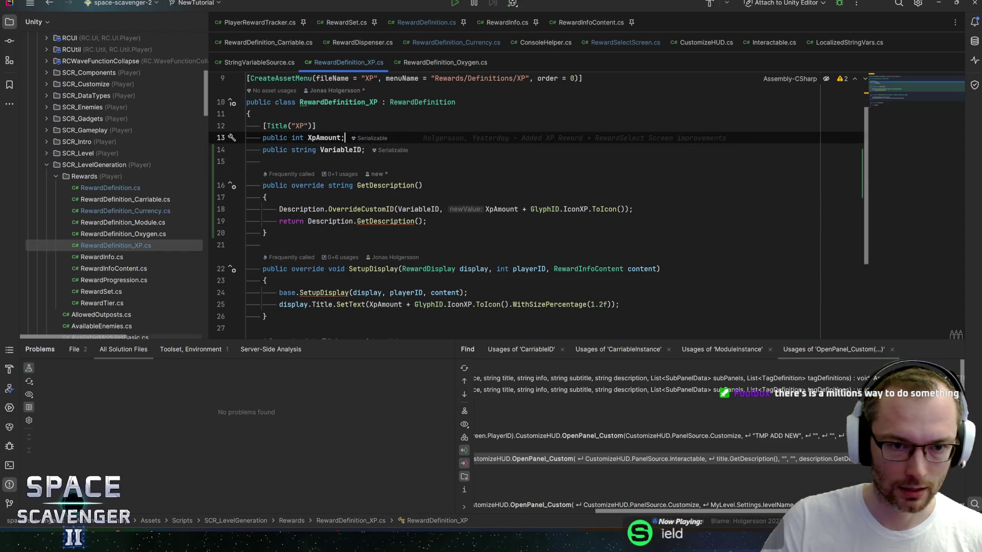
pyautogui.press('Down')
pyautogui.press('Down')
pyautogui.press('Down')
pyautogui.press('Down')
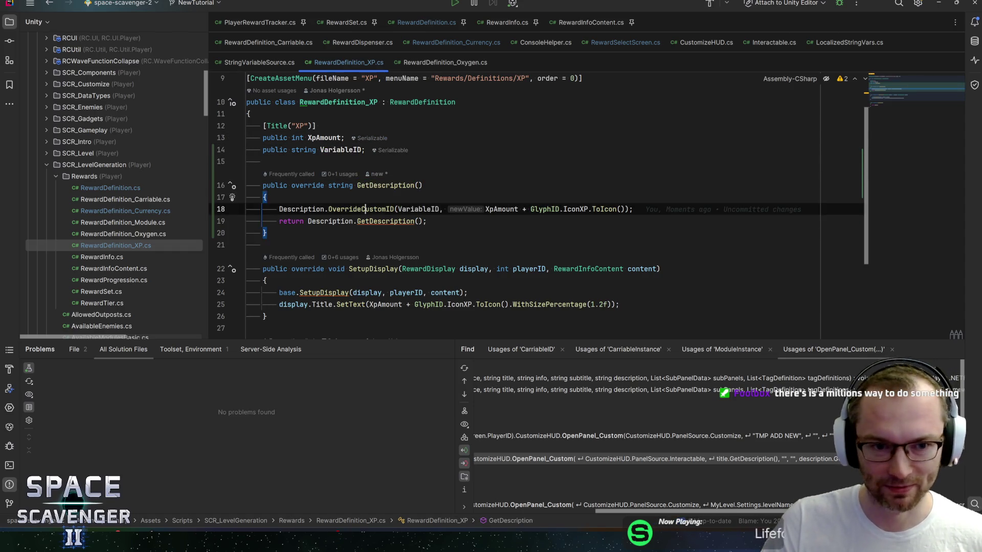
pyautogui.press('End')
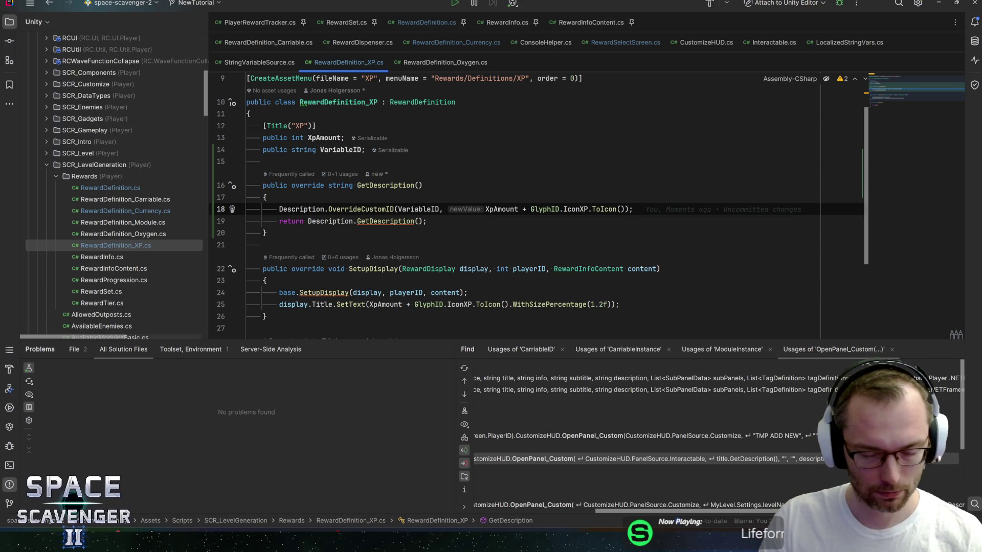
pyautogui.press('Down')
pyautogui.press('Up')
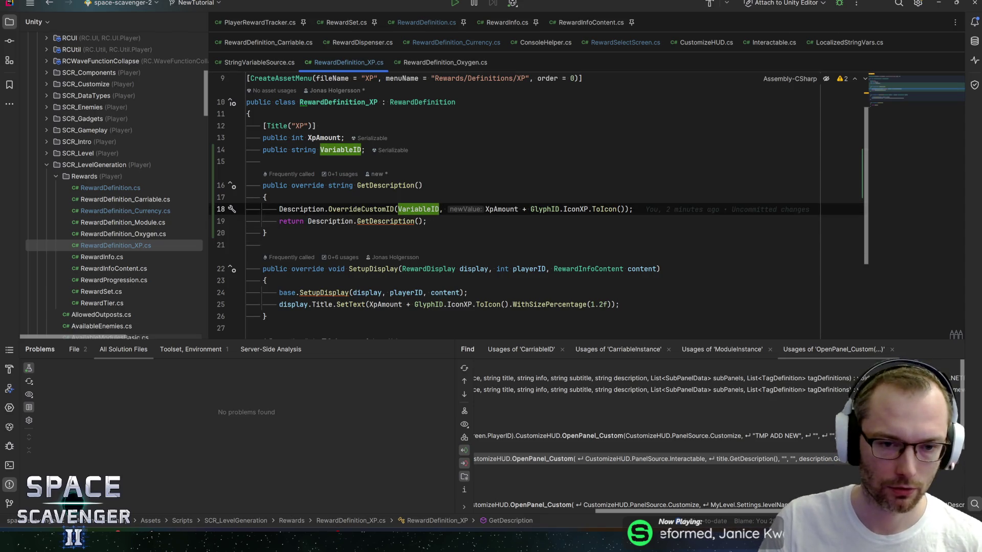
pyautogui.press('Down')
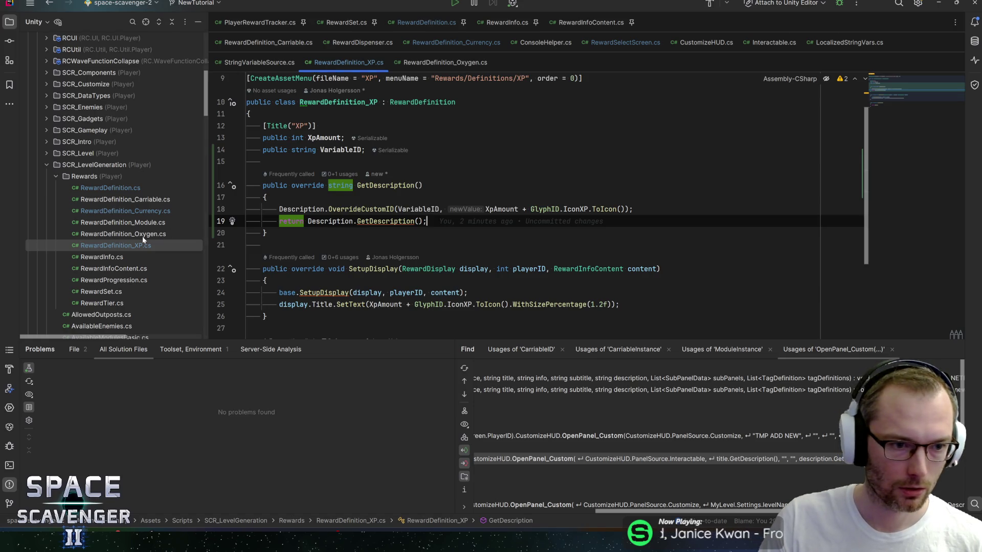
pyautogui.doubleClick(133, 234)
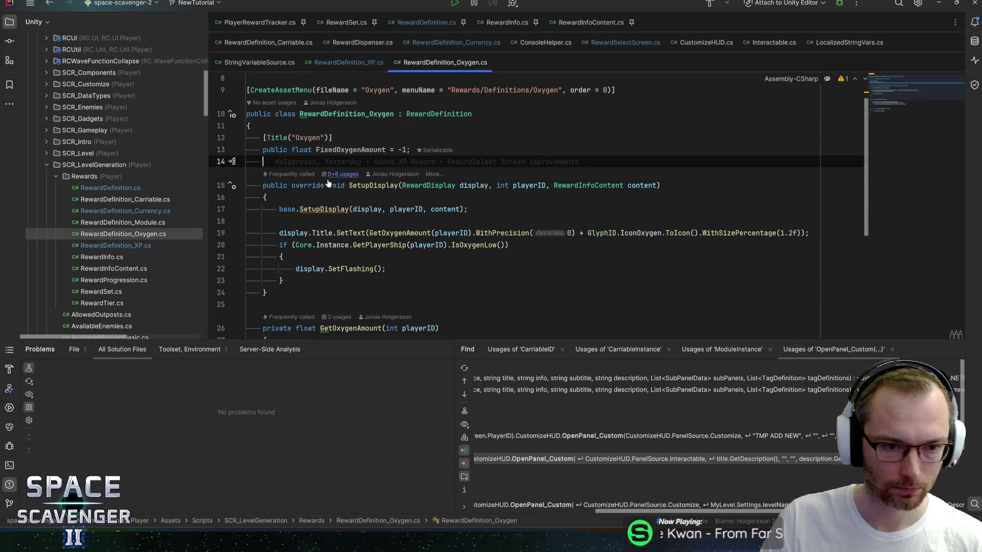
pyautogui.doubleClick(137, 246)
# Step: Copy the VariableID field and GetDescription override into RewardDefinition_Oxygen.cs below the oxygen amount field
pyautogui.press('Down')
pyautogui.hotkey('shift', 'Up')
pyautogui.hotkey('shift', 'Up')
pyautogui.hotkey('shift', 'Up')
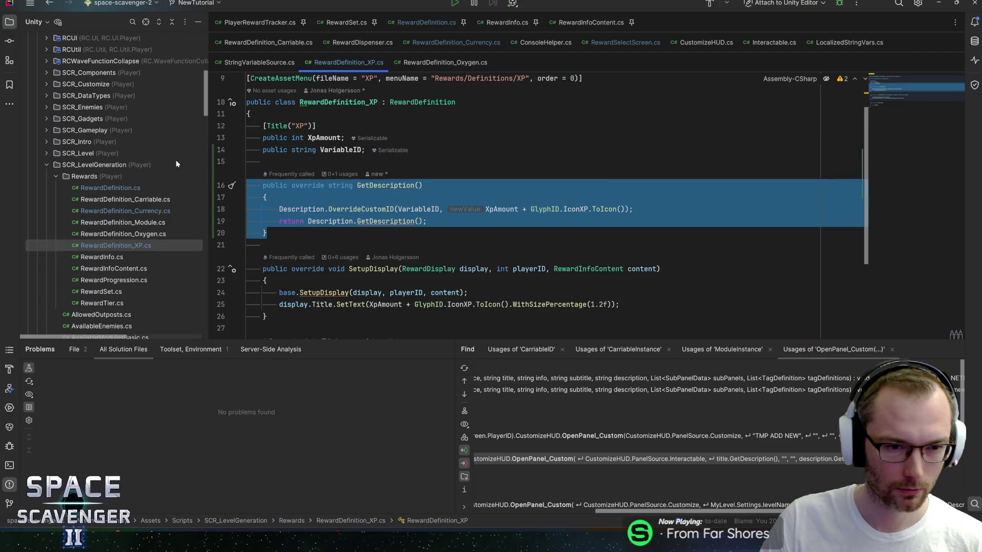
pyautogui.hotkey('ctrl', 'c')
pyautogui.doubleClick(123, 233)
pyautogui.press('Down')
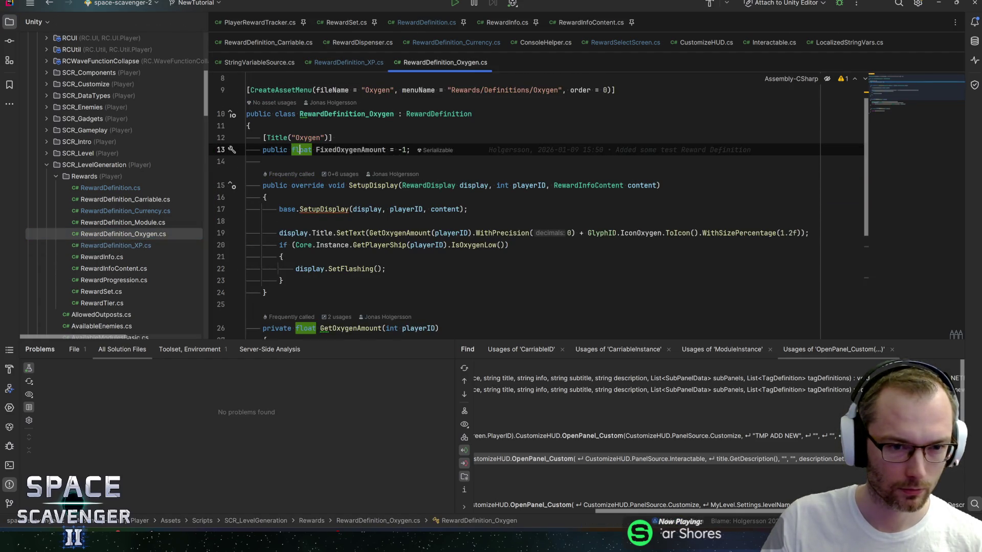
pyautogui.hotkey('ctrl', 'v')
pyautogui.press('Return')
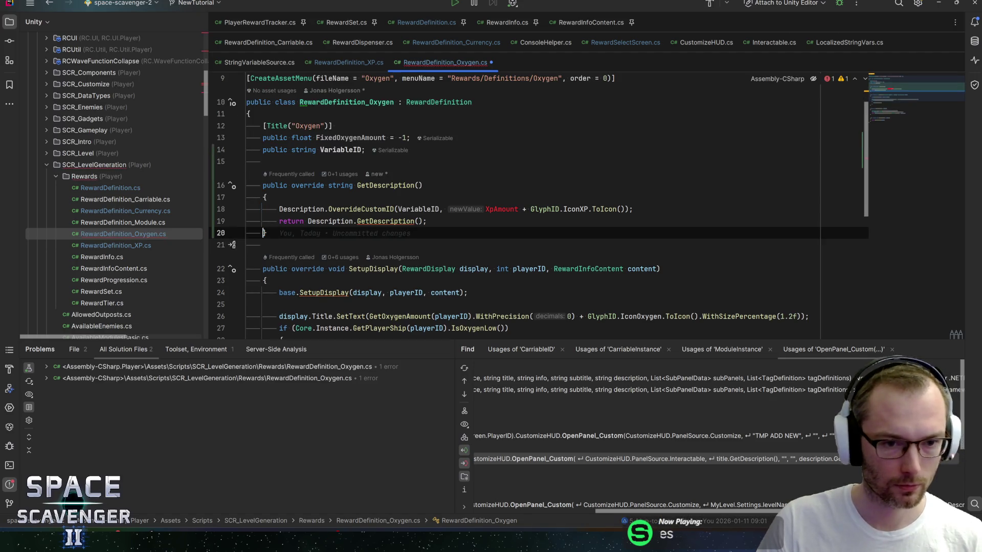
# Step: Replace the XpAmount argument with GetOxygenAmount() in the pasted description call
pyautogui.press('Up')
pyautogui.press('Up')
pyautogui.press('Up')
pyautogui.hotkey('ctrl', 'Right')
pyautogui.hotkey('ctrl', 'Right')
pyautogui.hotkey('ctrl', 'Right')
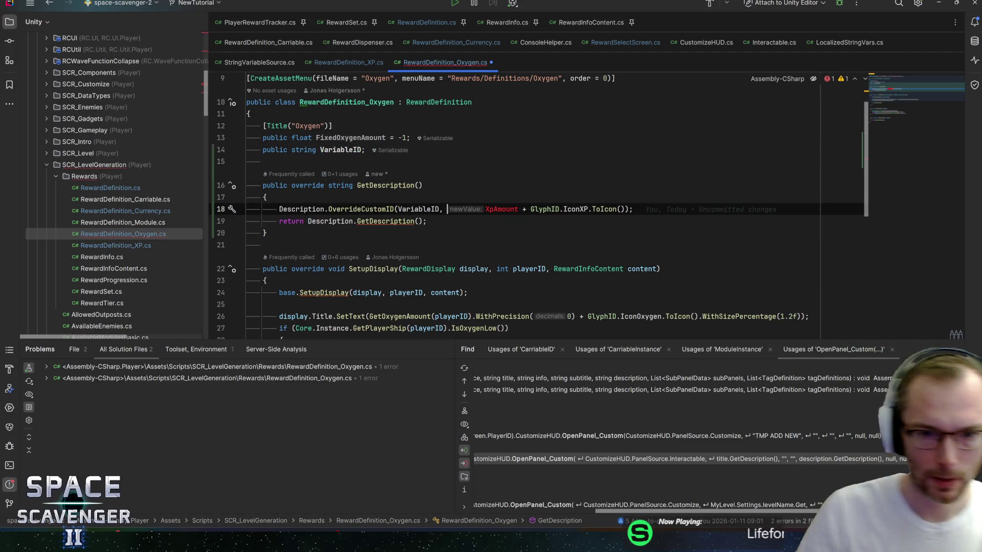
pyautogui.hotkey('ctrl', 'Delete')
pyautogui.write('GetOxy')
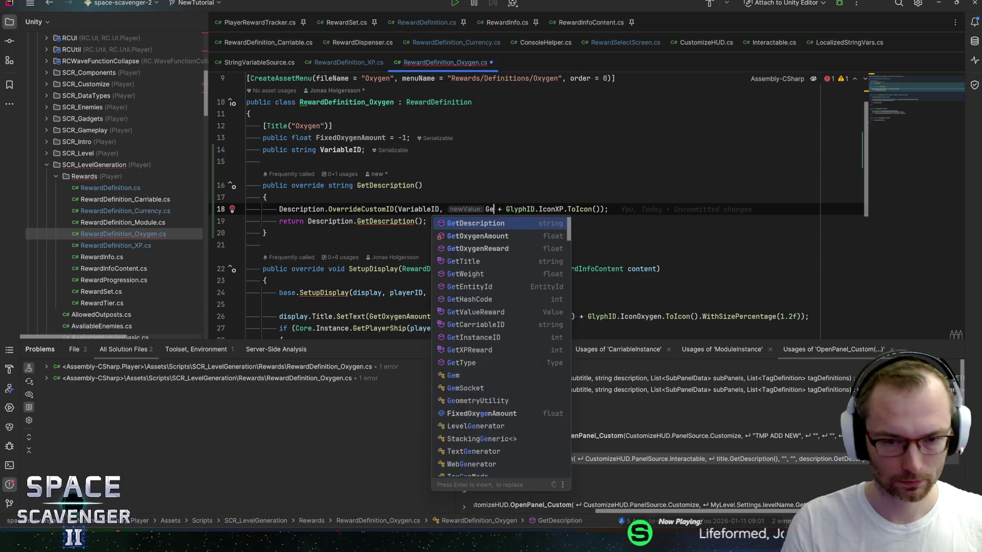
pyautogui.press('Return')
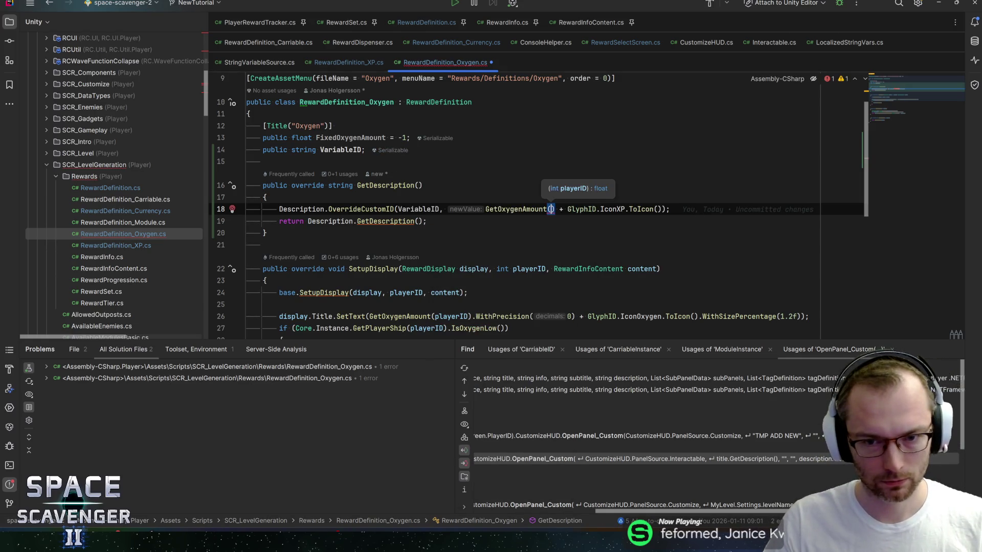
pyautogui.scroll(-3, 585, 206)
pyautogui.scroll(3, 586, 206)
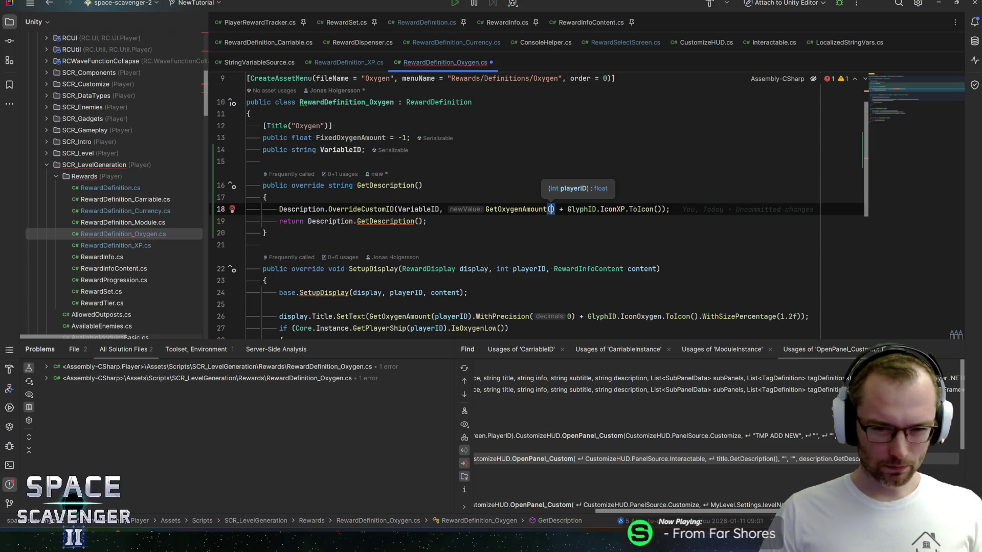
pyautogui.scroll(-5, 586, 206)
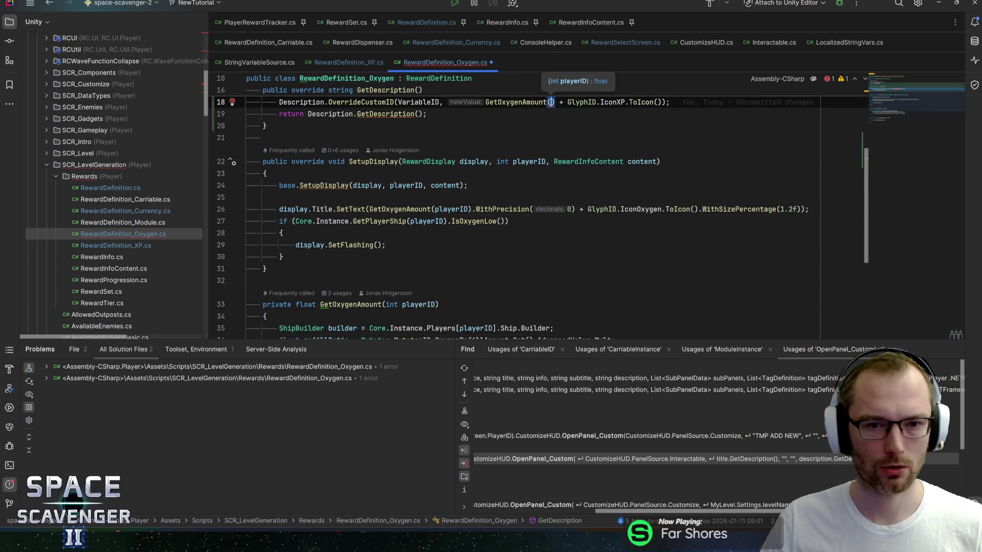
pyautogui.scroll(2, 585, 206)
pyautogui.scroll(-5, 586, 206)
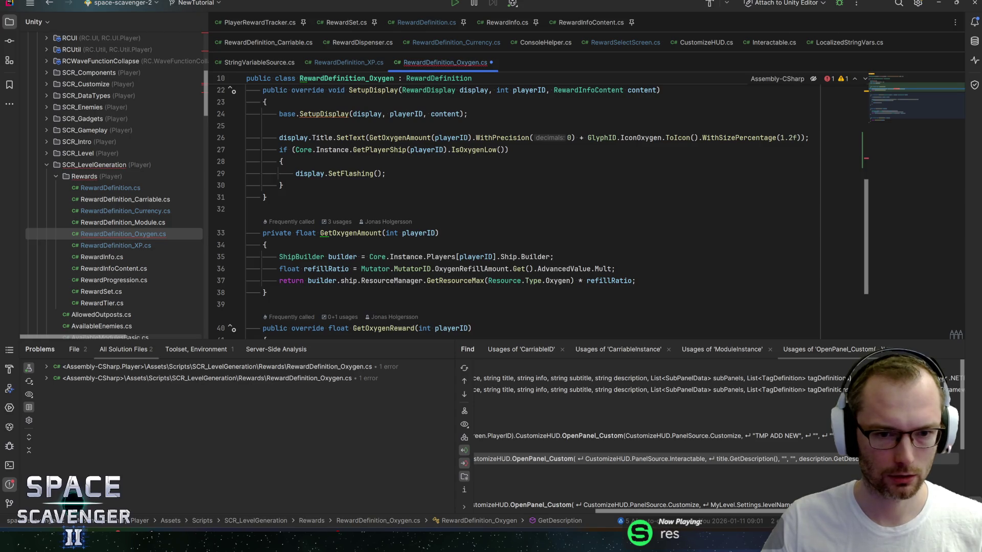
pyautogui.click(382, 232)
pyautogui.scroll(-5, 383, 232)
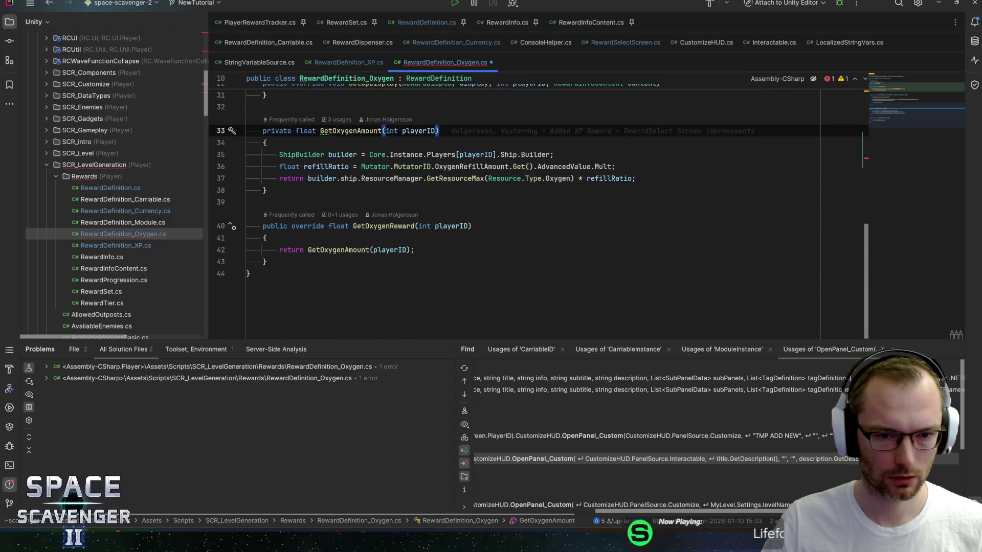
pyautogui.click(328, 167)
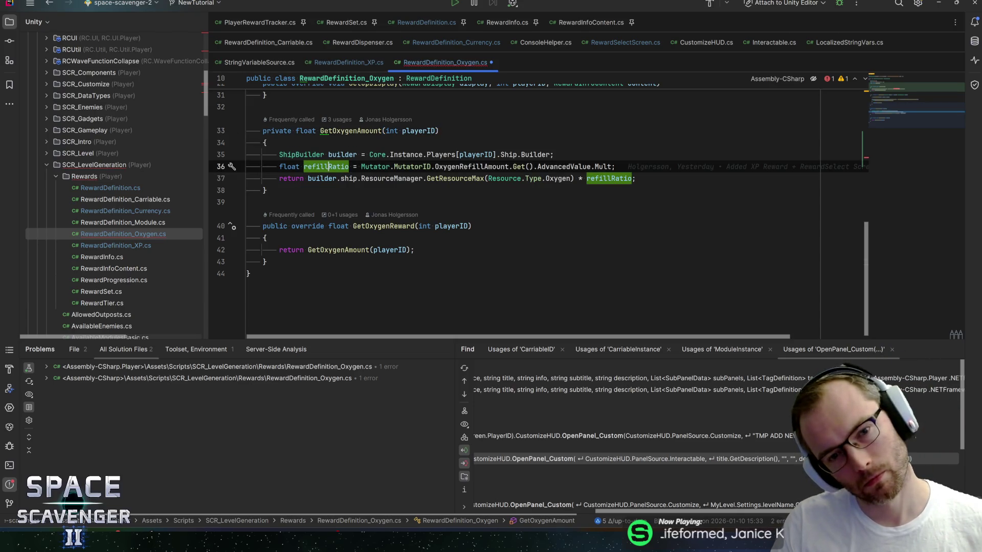
pyautogui.scroll(2, 531, 204)
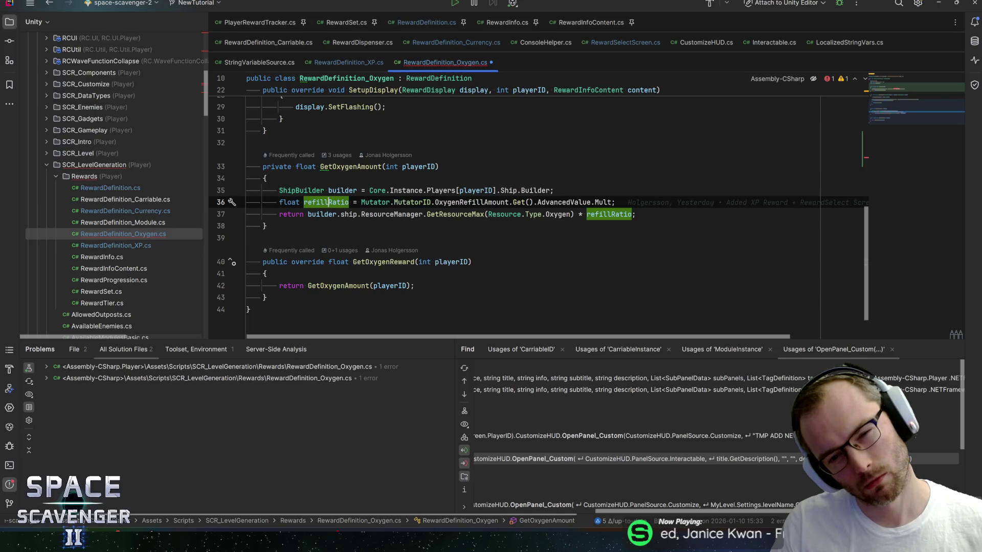
pyautogui.scroll(3, 532, 204)
pyautogui.scroll(3, 532, 205)
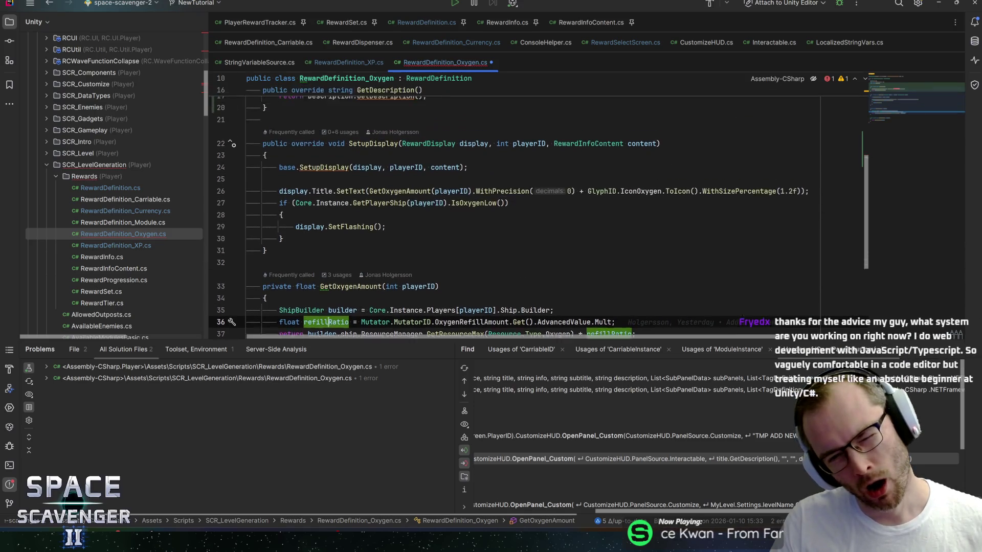
pyautogui.scroll(1, 532, 205)
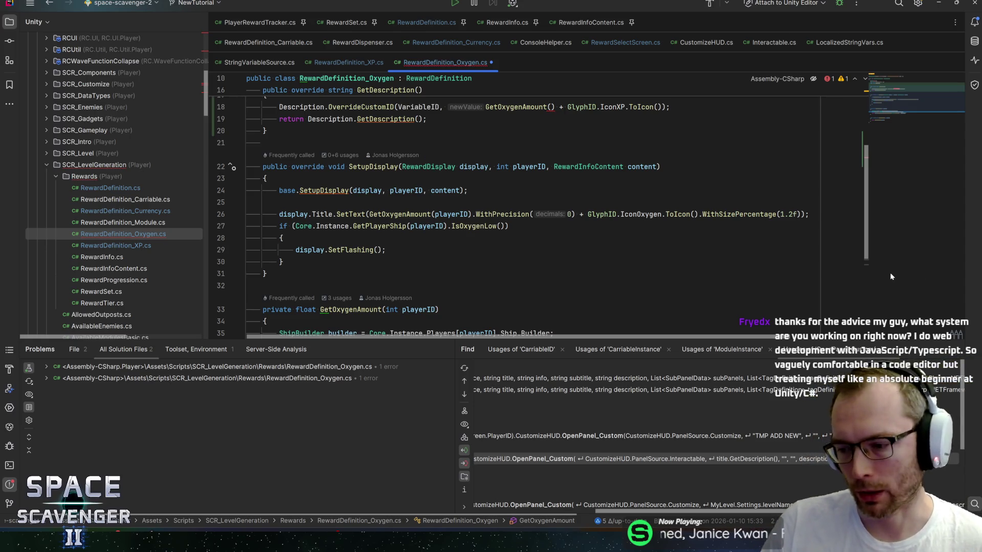
pyautogui.scroll(2, 531, 210)
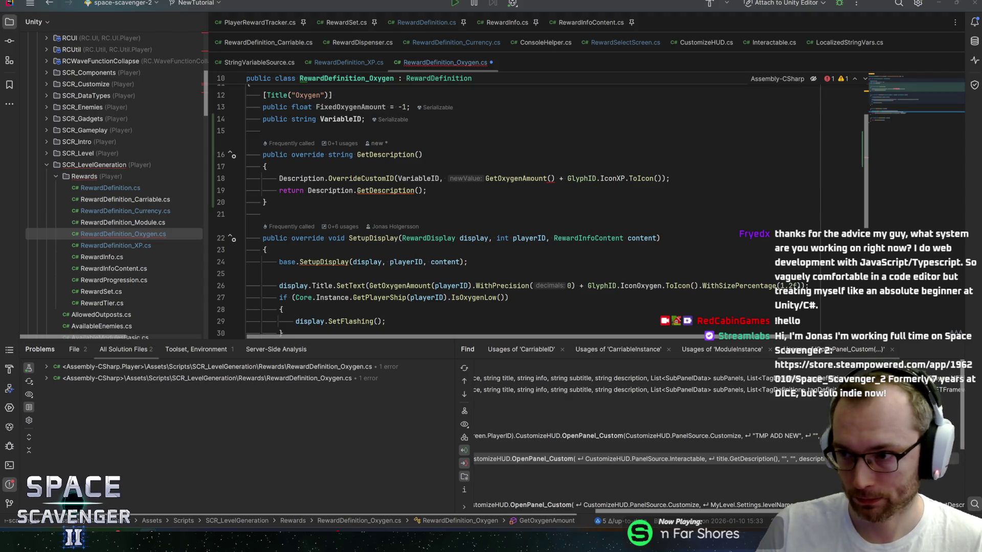
pyautogui.hotkey('alt', 'Tab')
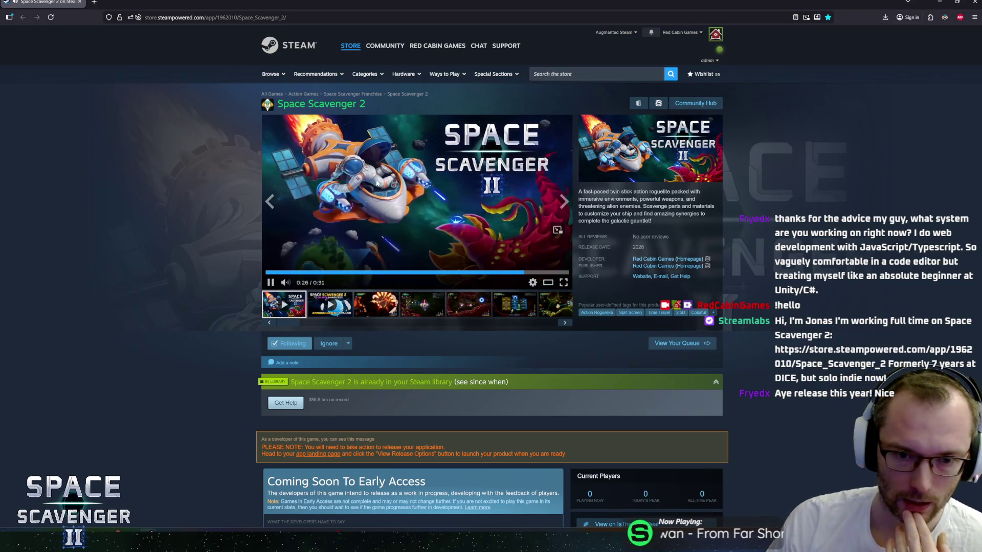
pyautogui.click(377, 201)
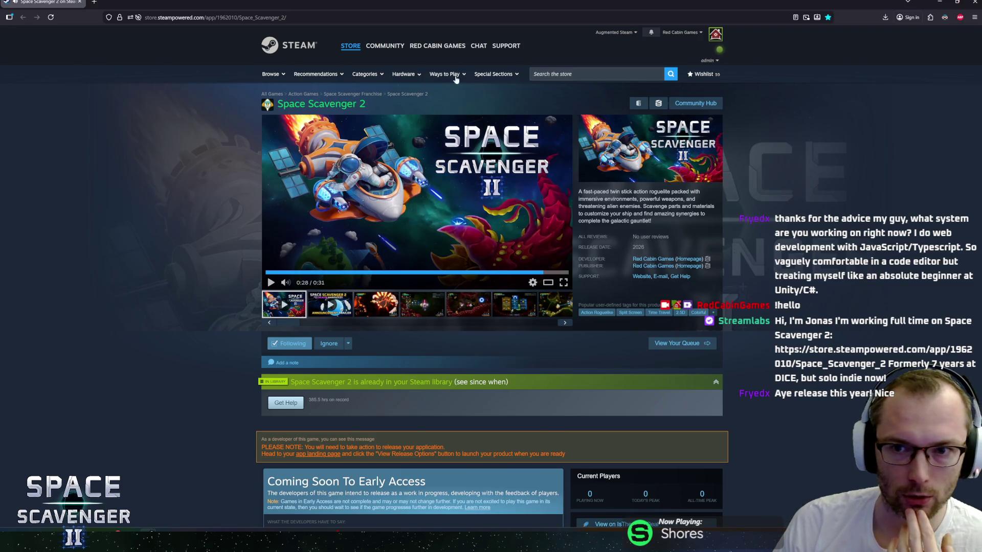
pyautogui.click(974, 6)
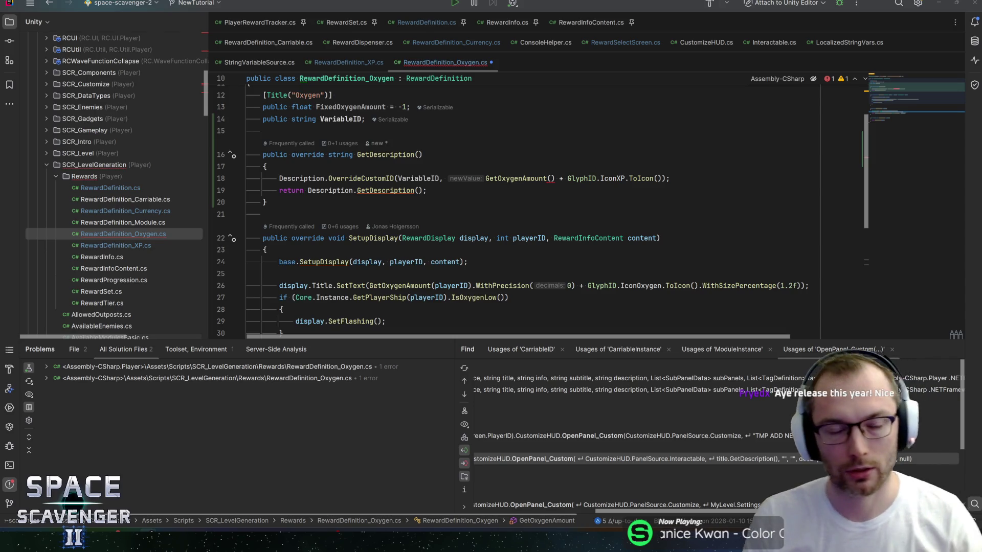
# Step: Pass 0 as the player index to GetOxygenAmount on line 18
pyautogui.click(550, 178)
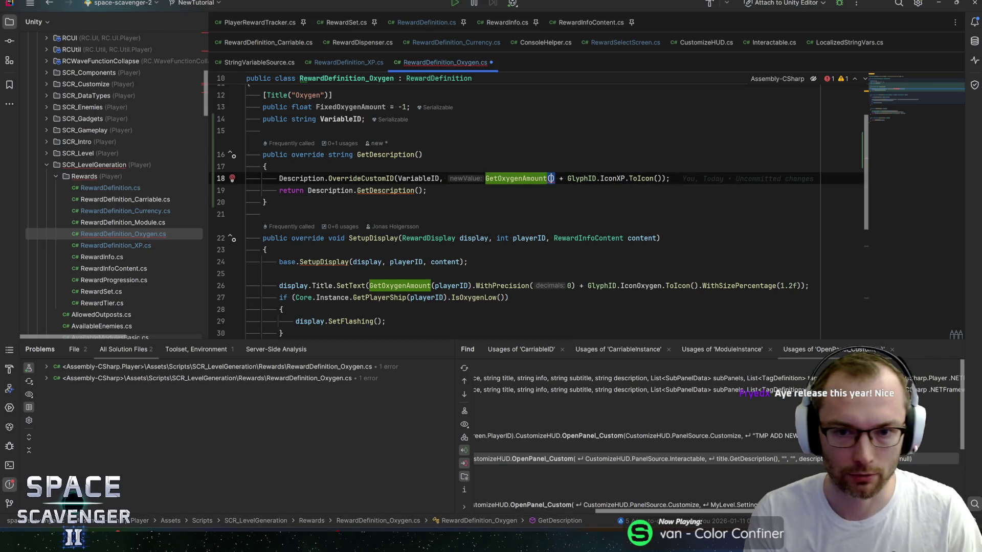
pyautogui.click(550, 178)
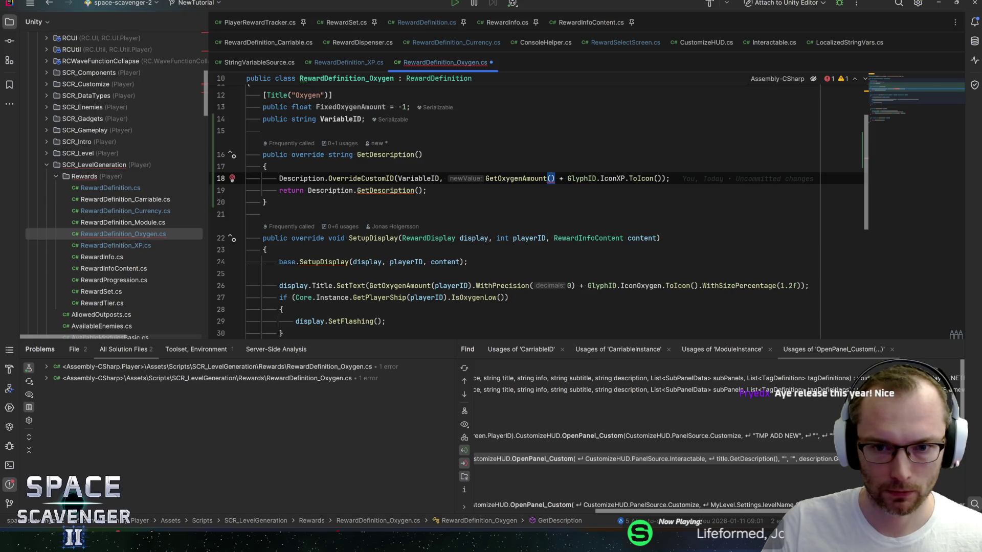
pyautogui.click(426, 190)
pyautogui.click(551, 178)
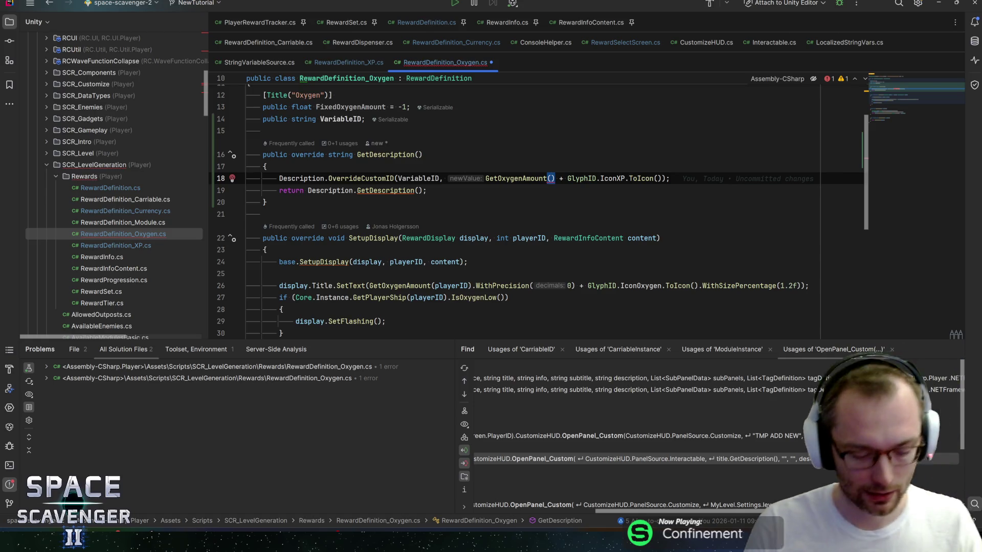
pyautogui.write('0')
pyautogui.press('End')
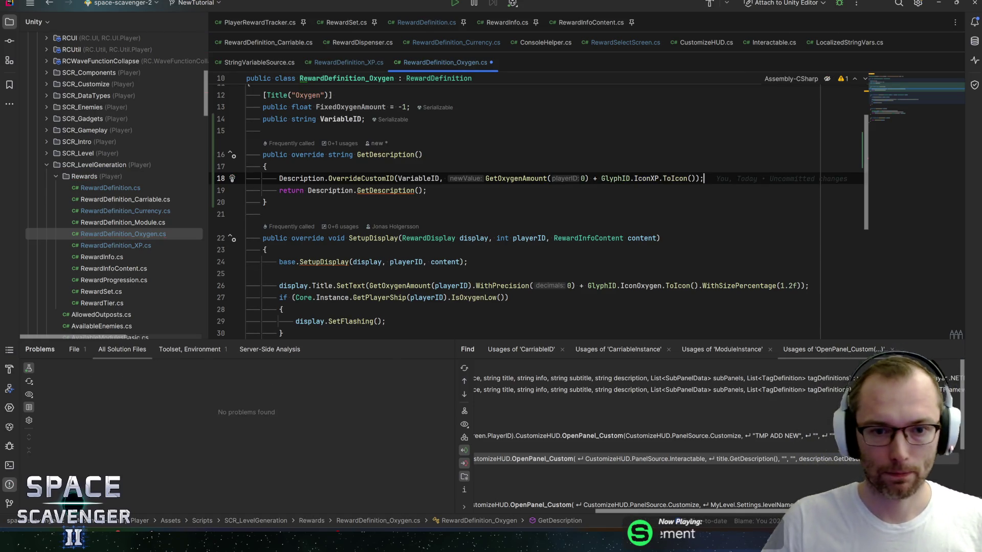
# Step: Swap the IconXP glyph for IconOxygen in the description and save the script
pyautogui.doubleClick(646, 178)
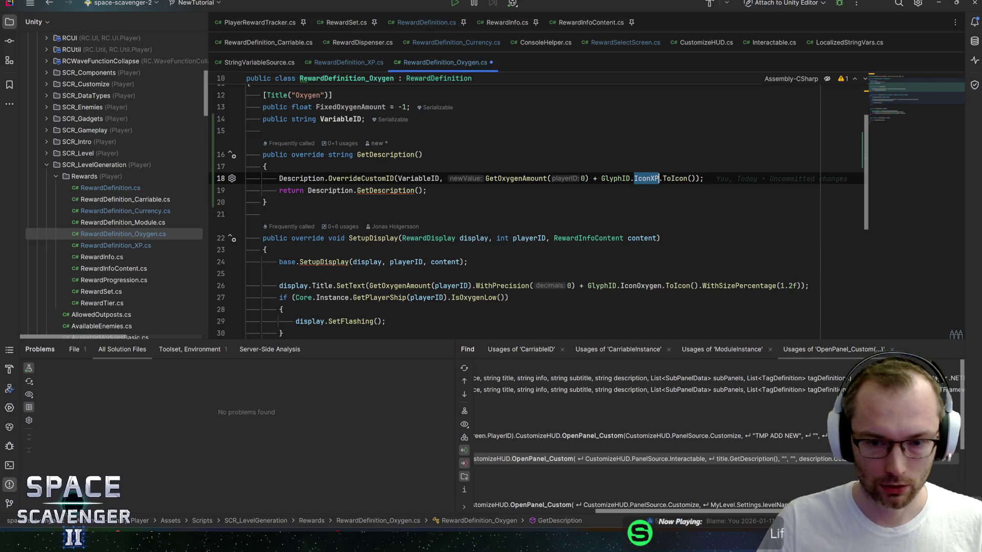
pyautogui.write('IconOx')
pyautogui.press('Return')
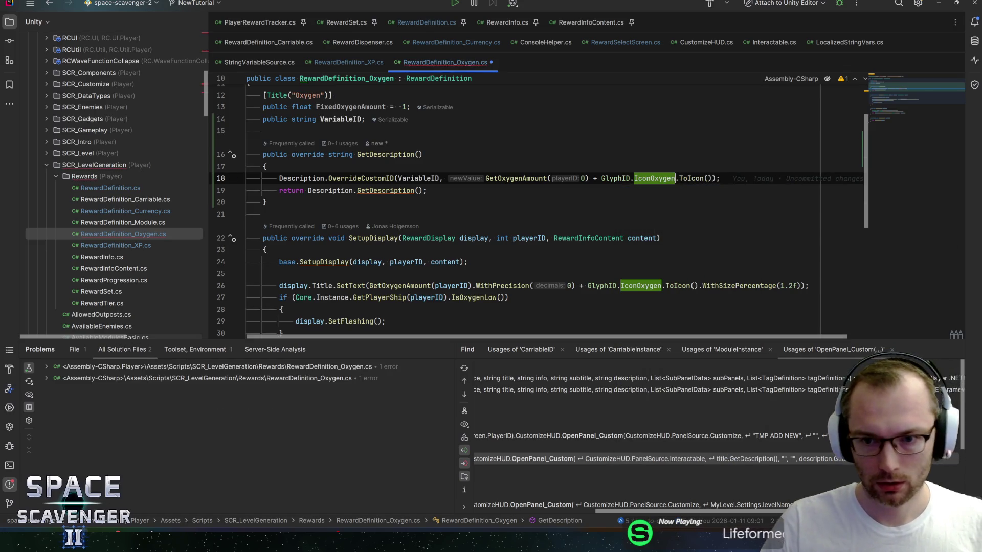
pyautogui.press('End')
pyautogui.hotkey('ctrl', 's')
# Step: Inspect SetupDisplay's playerID parameter, then return to the line after the VariableID field
pyautogui.scroll(-2, 536, 210)
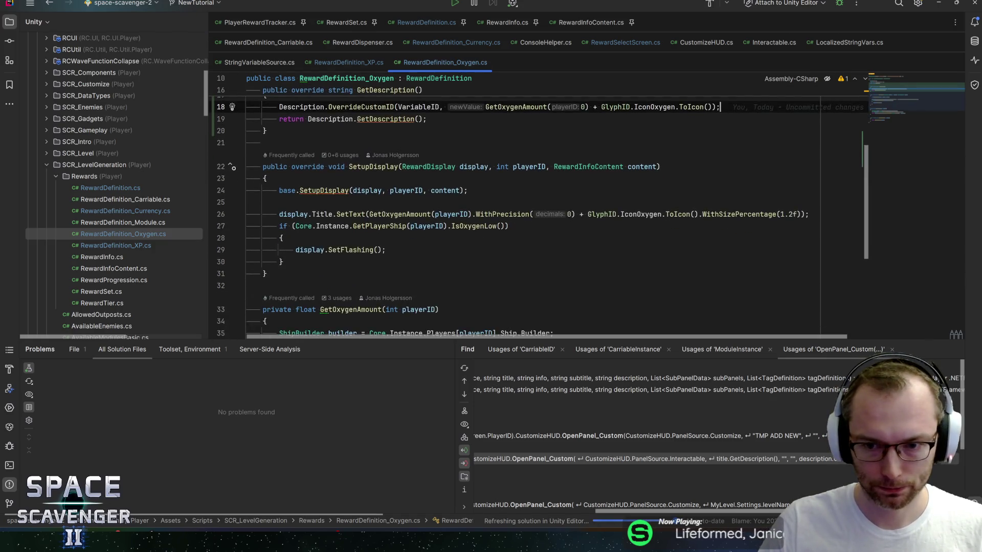
pyautogui.scroll(1, 537, 209)
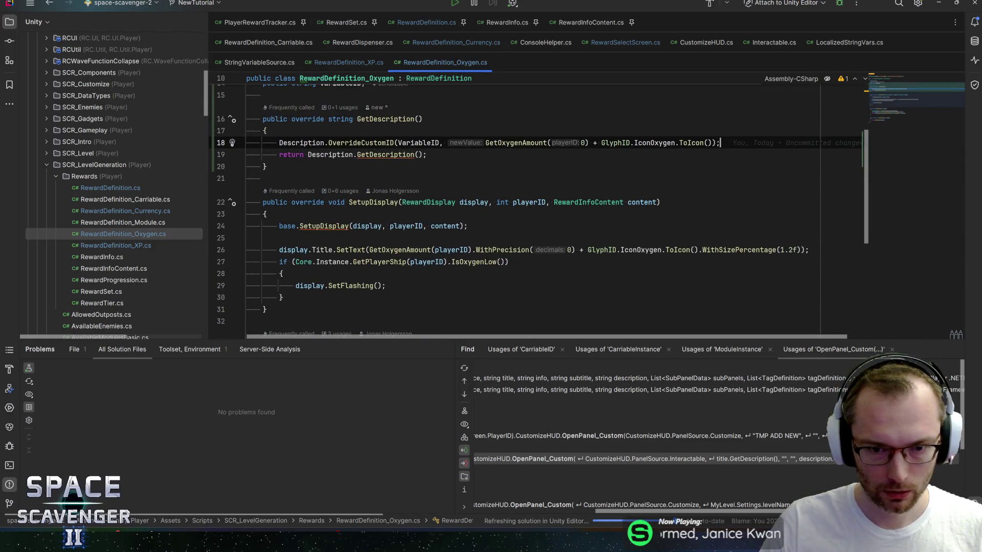
pyautogui.scroll(-1, 377, 202)
pyautogui.click(377, 167)
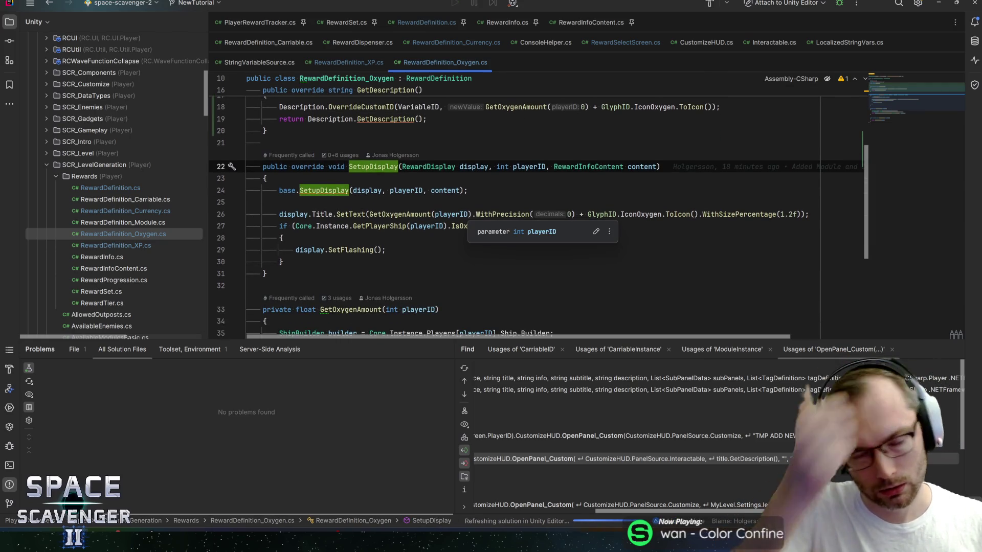
pyautogui.scroll(4, 377, 166)
pyautogui.click(263, 197)
# Step: Add a 'private int activePlayerID;' field below VariableID and save
pyautogui.press('Up')
pyautogui.press('End')
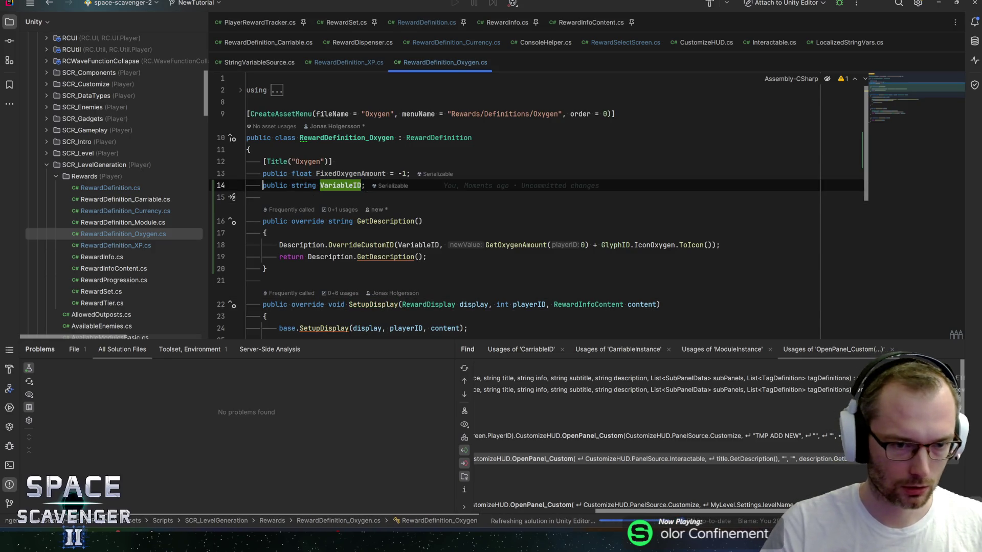
pyautogui.press('Return')
pyautogui.press('Return')
pyautogui.write('pri')
pyautogui.press('Return')
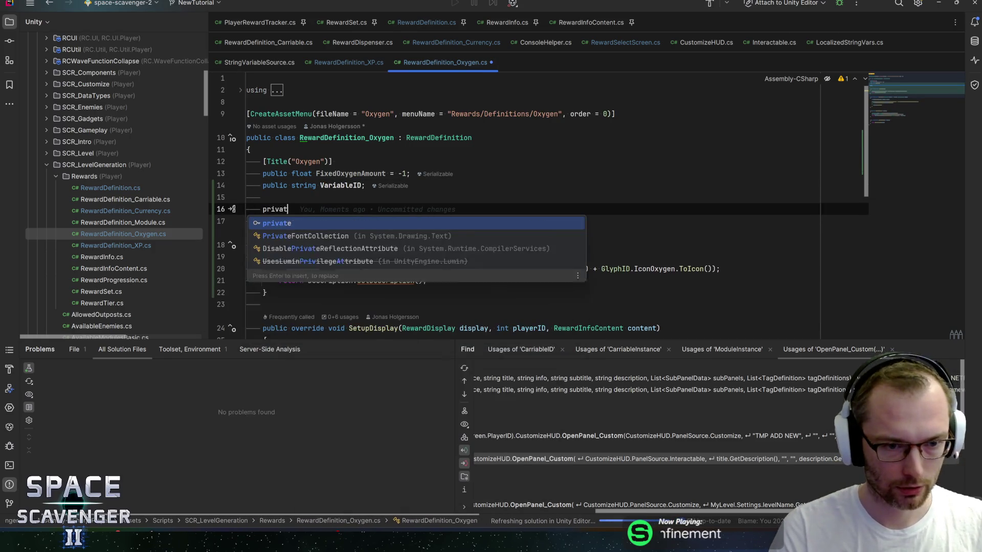
pyautogui.write('int playerID')
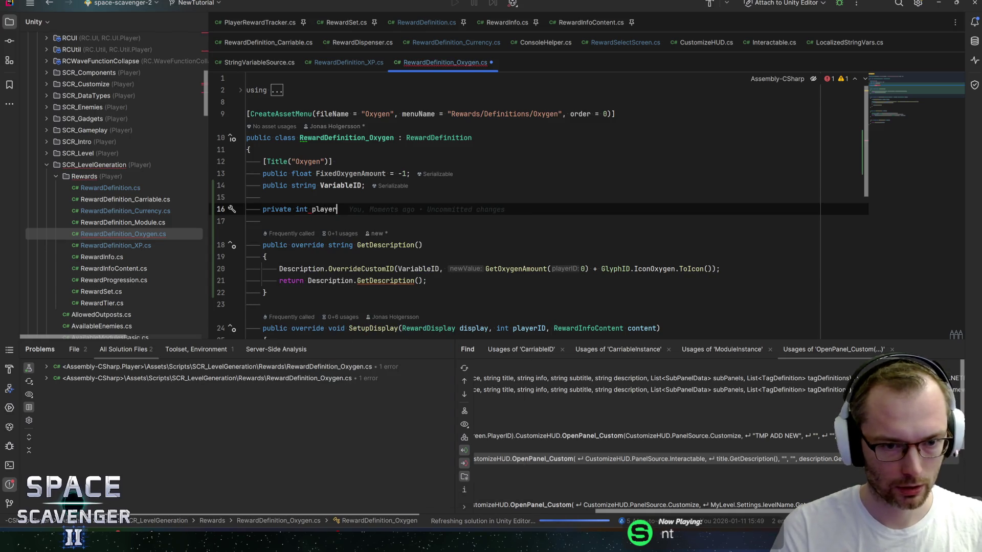
pyautogui.hotkey('ctrl', 'BackSpace')
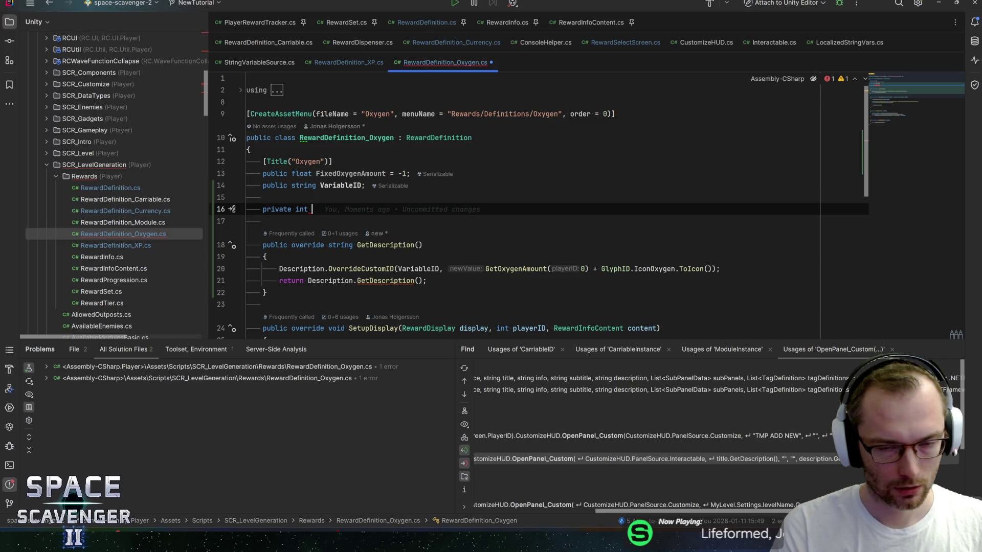
pyautogui.write('activePlayerI')
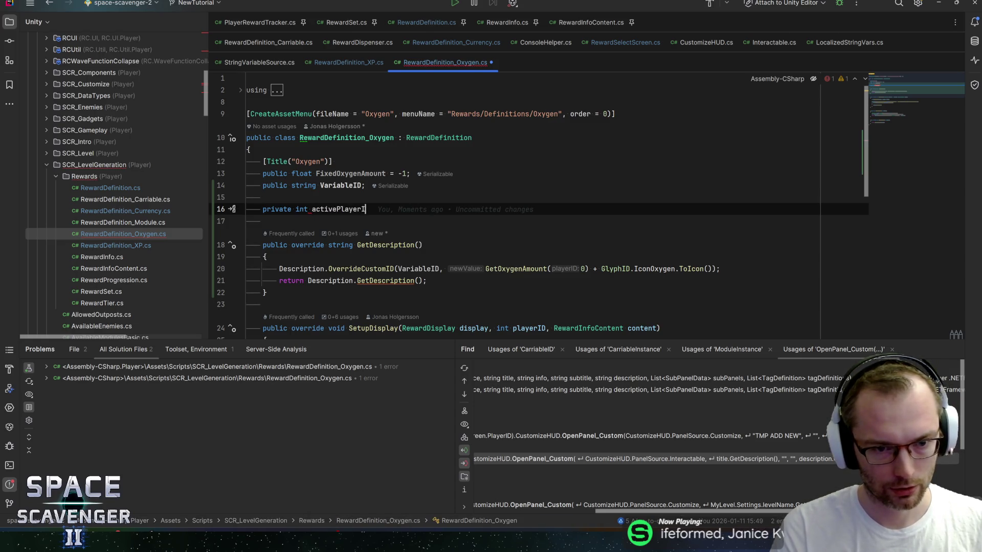
pyautogui.write('D;')
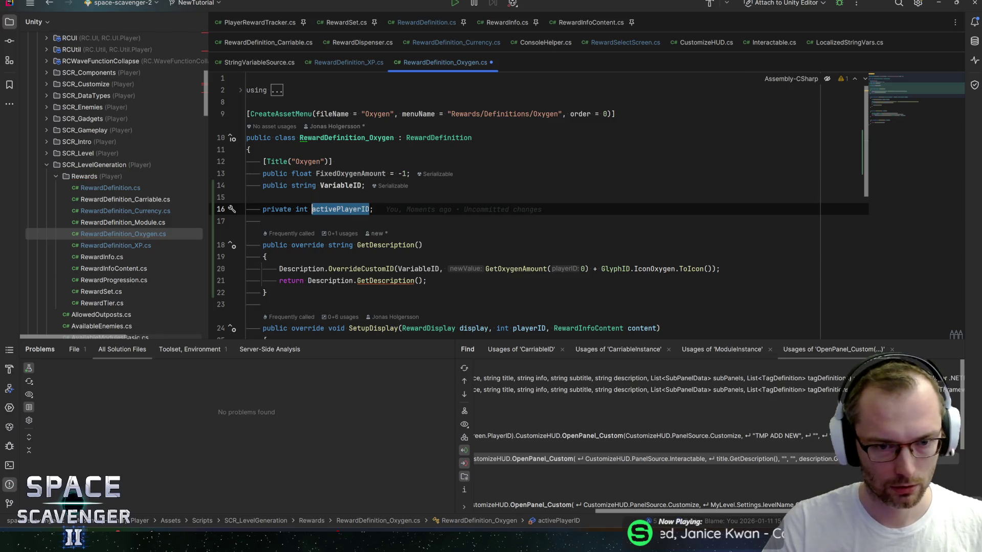
pyautogui.hotkey('ctrl', 's')
# Step: Replace the hard-coded 0 in GetDescription with activePlayerID
pyautogui.scroll(-3, 537, 210)
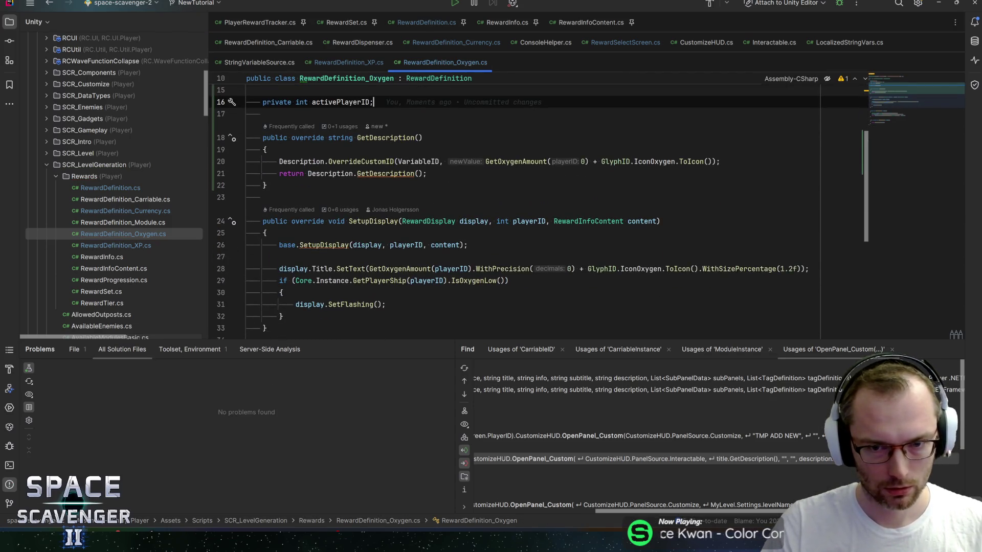
pyautogui.doubleClick(583, 161)
pyautogui.write('activePlayerID')
# Step: Assign 'activePlayerID = playerID;' at the start of SetupDisplay and save
pyautogui.click(383, 245)
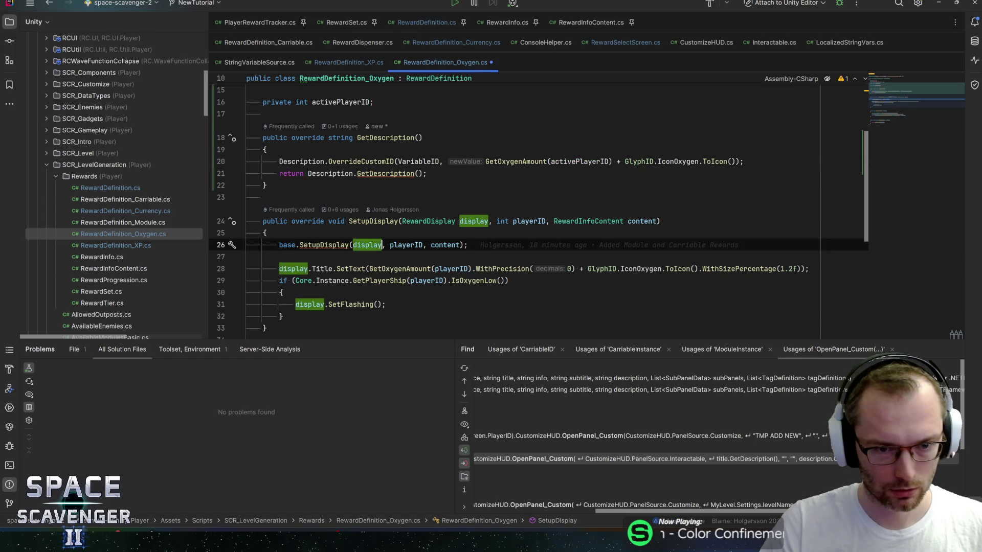
pyautogui.hotkey('ctrl', 'alt', 'Return')
pyautogui.write('activePlayerID = pl')
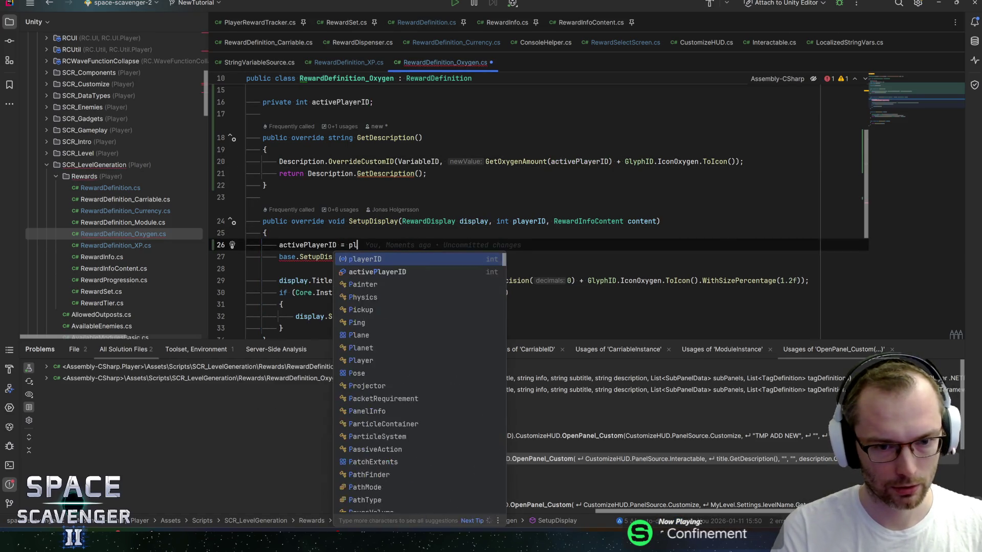
pyautogui.press('Return')
pyautogui.hotkey('ctrl', 's')
# Step: Inspect the GetOxygenAmount method body and its usages
pyautogui.scroll(-5, 536, 209)
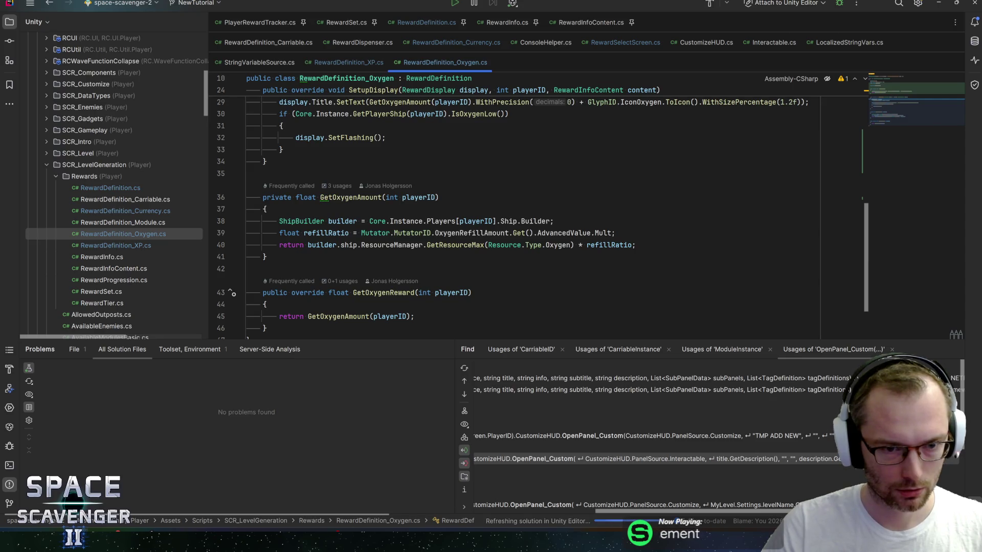
pyautogui.click(265, 209)
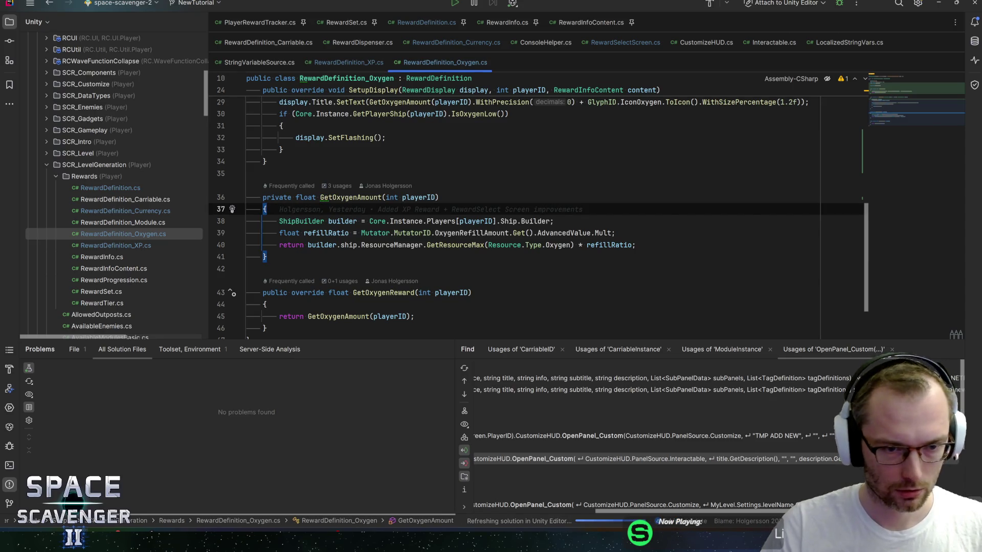
pyautogui.click(357, 198)
# Step: Check what the GetOxygenReward override returns, then return to GetDescription
pyautogui.click(382, 292)
pyautogui.scroll(-1, 537, 215)
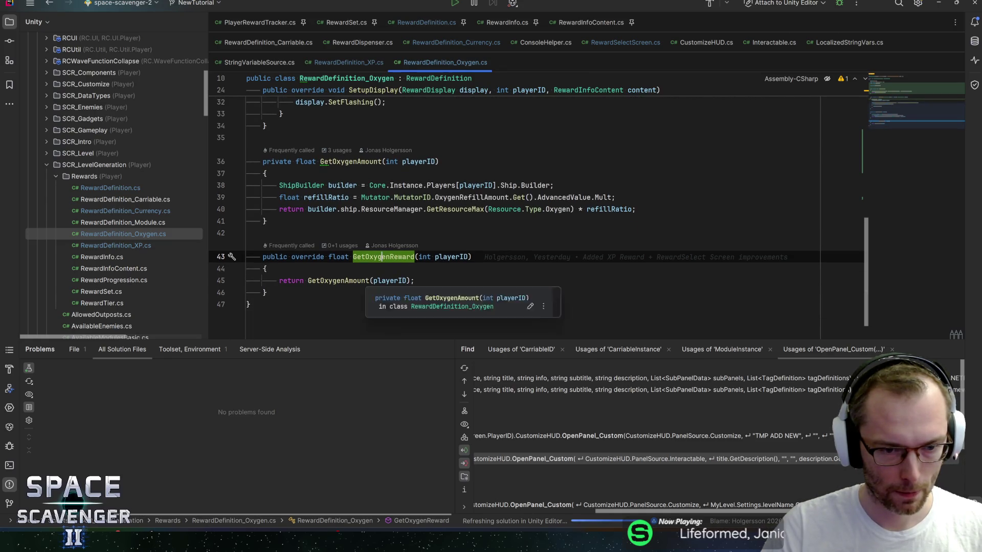
pyautogui.click(368, 281)
pyautogui.moveTo(368, 281)
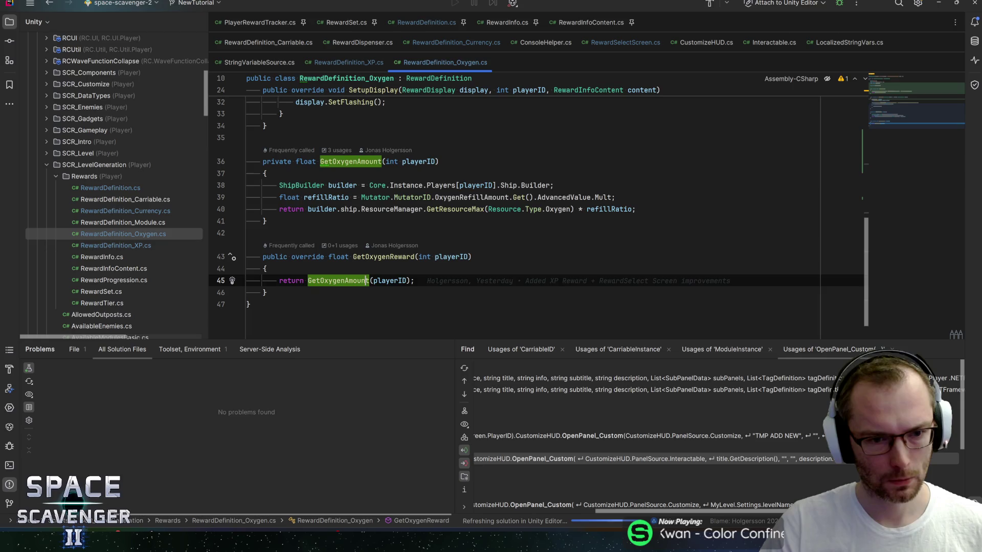
pyautogui.click(394, 257)
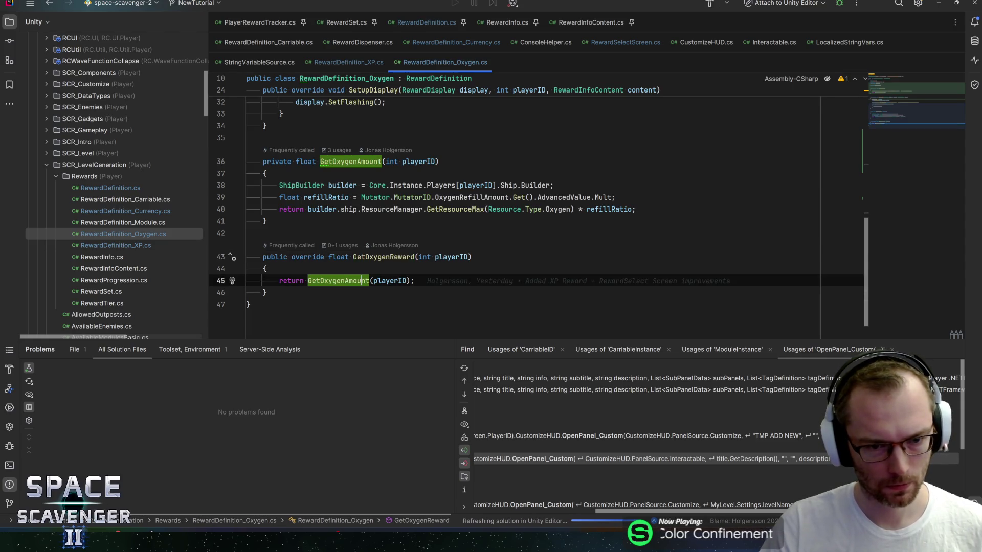
pyautogui.scroll(4, 394, 257)
pyautogui.scroll(2, 511, 204)
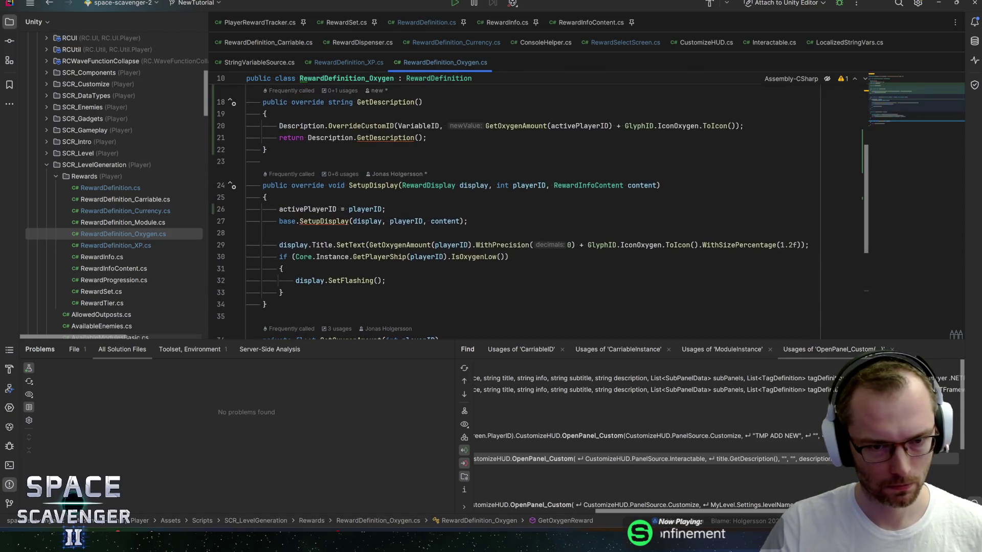
pyautogui.scroll(-4, 511, 205)
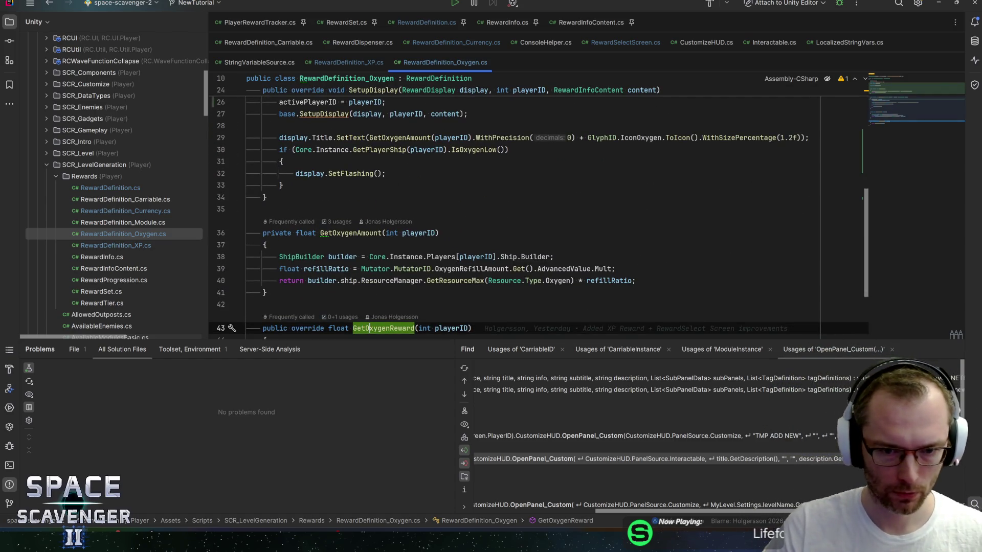
pyautogui.scroll(6, 539, 212)
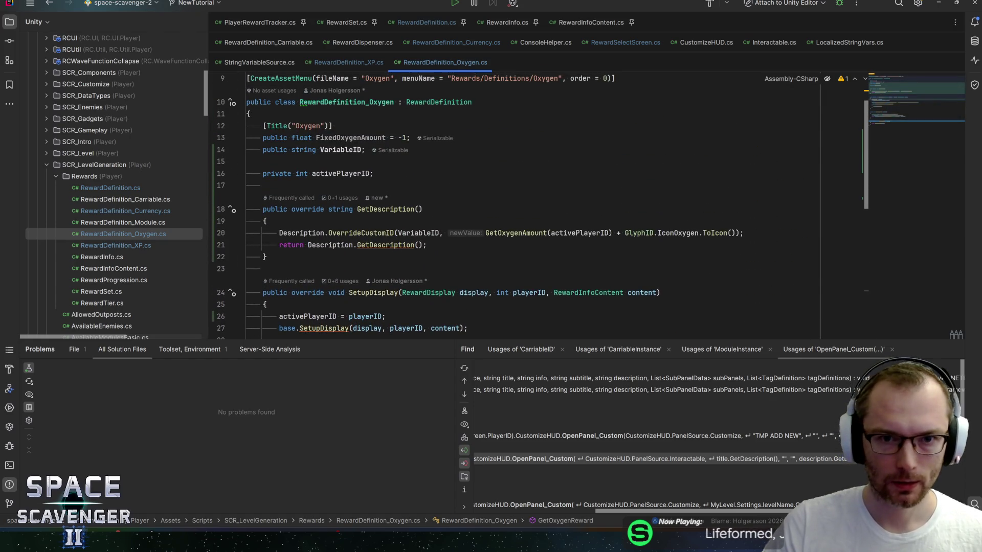
pyautogui.click(461, 246)
pyautogui.hotkey('alt', 'Tab')
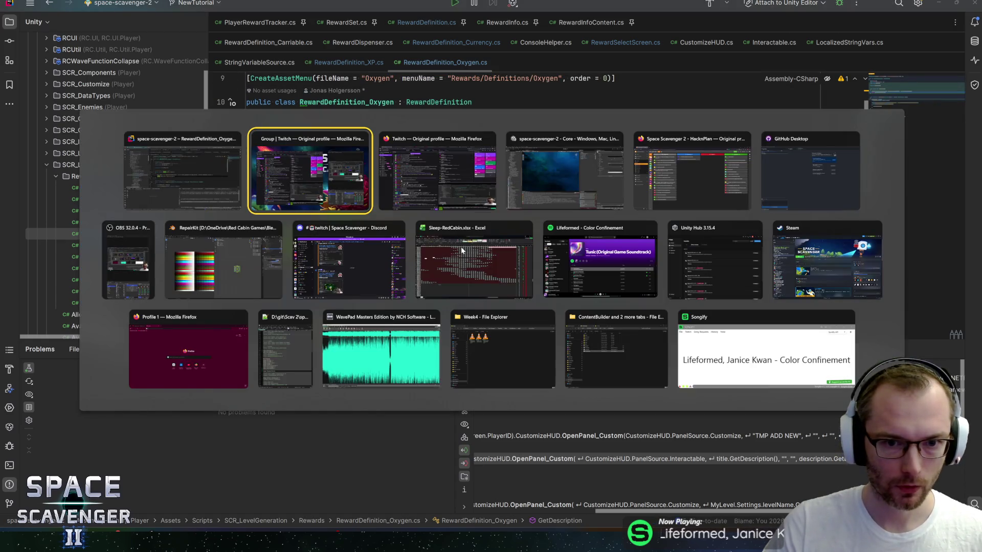
# Step: In Unity, select Tier1_Copper, expand its Title settings and open the Localization Editor
pyautogui.press('Escape')
pyautogui.hotkey('alt', 'Tab')
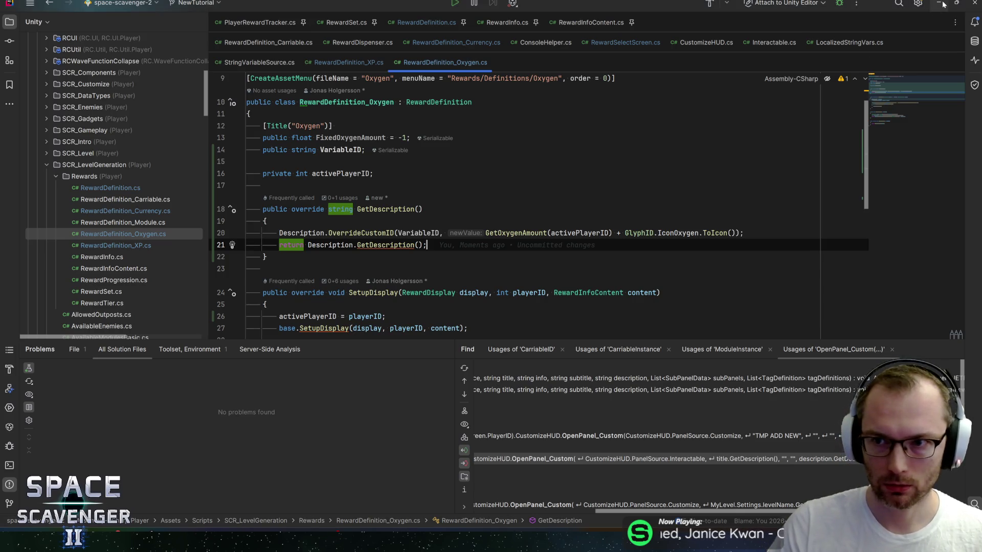
pyautogui.scroll(6, 61, 205)
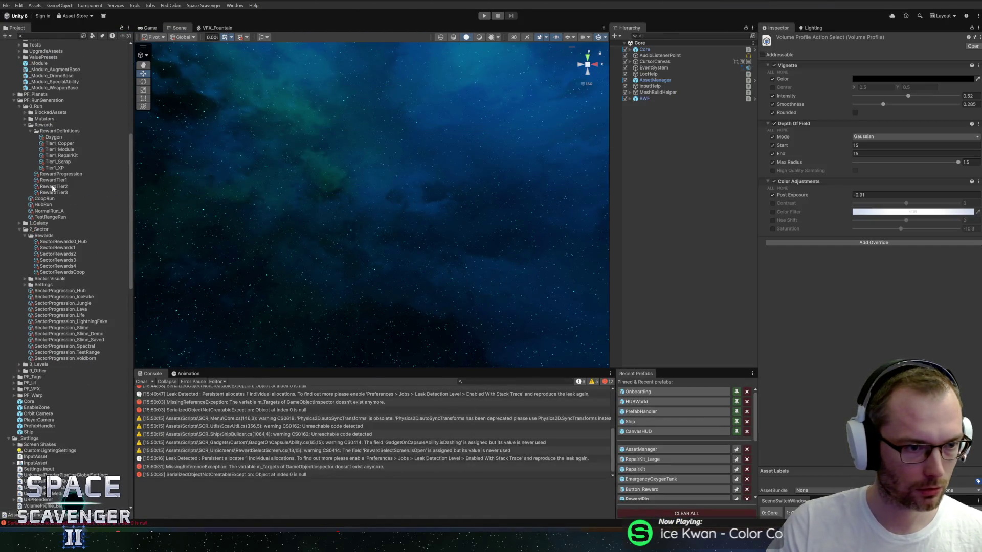
pyautogui.click(57, 189)
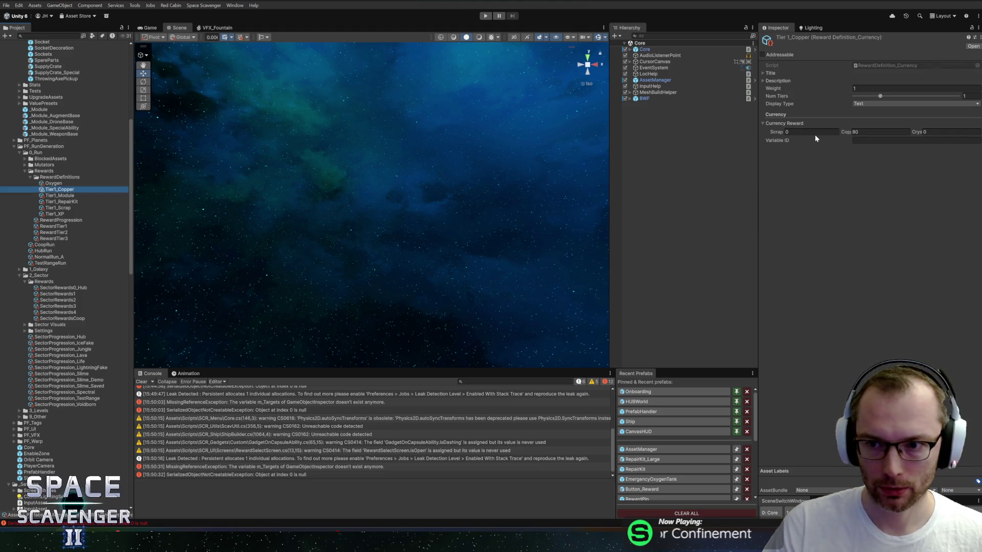
pyautogui.click(768, 73)
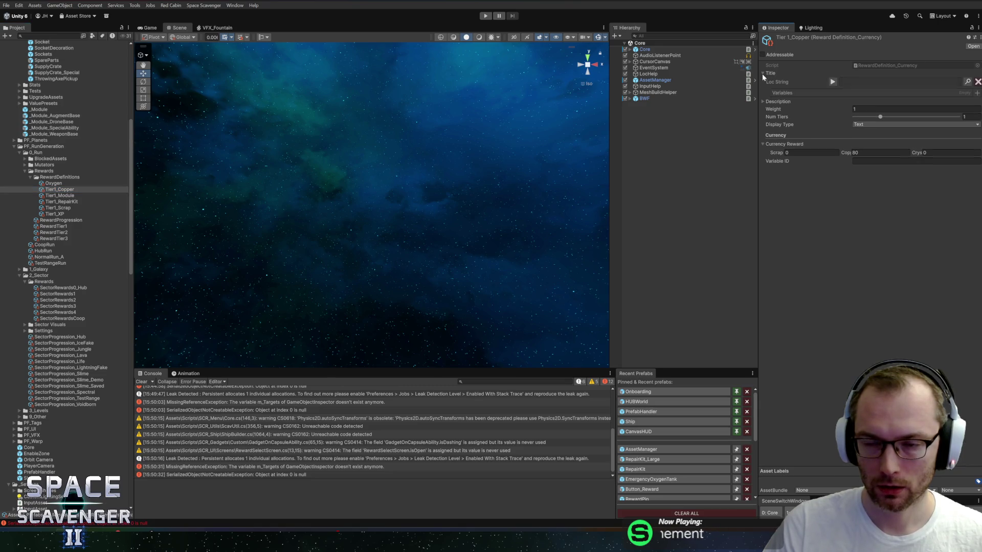
pyautogui.click(967, 82)
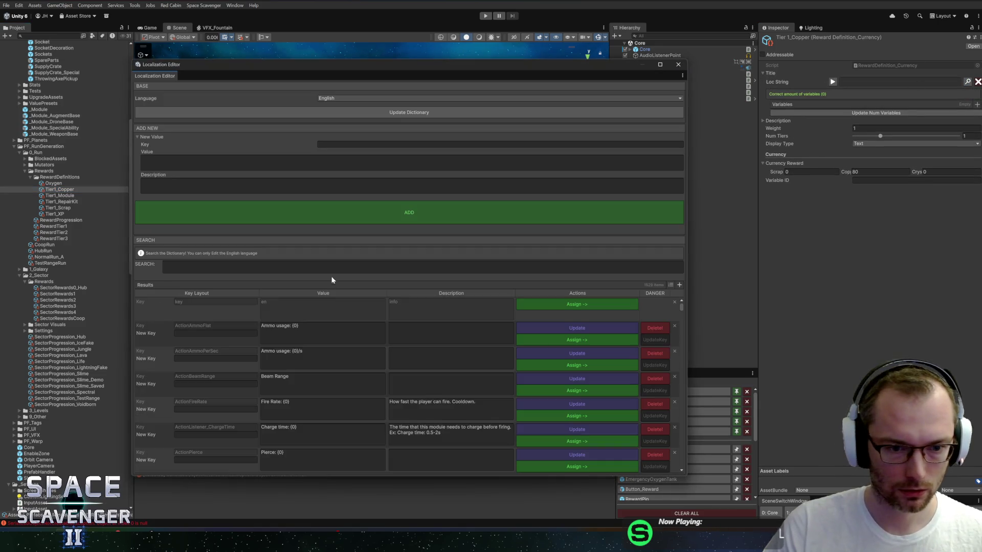
# Step: Search the localization dictionary for 'currency', then switch to the Figma design document
pyautogui.click(342, 265)
pyautogui.write('currency')
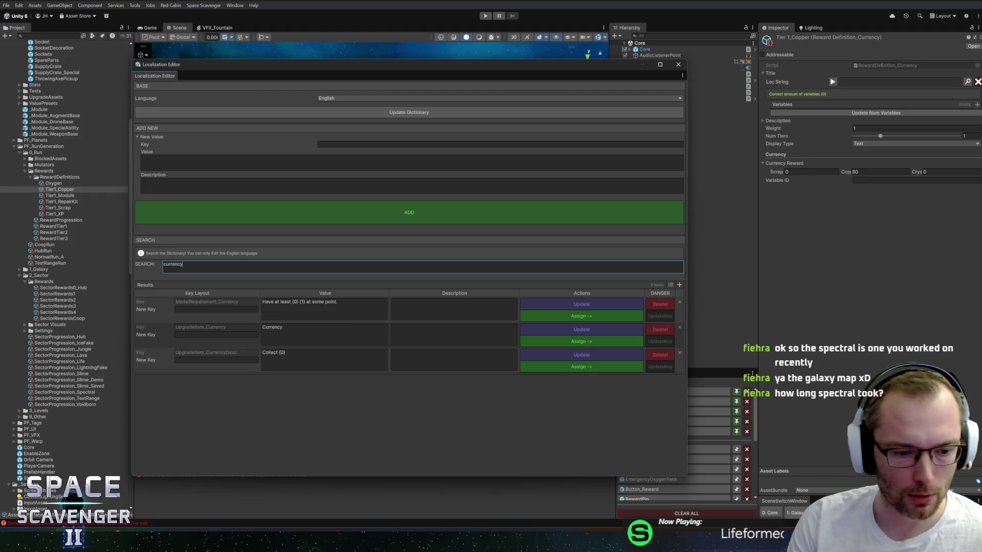
pyautogui.hotkey('alt', 'Tab')
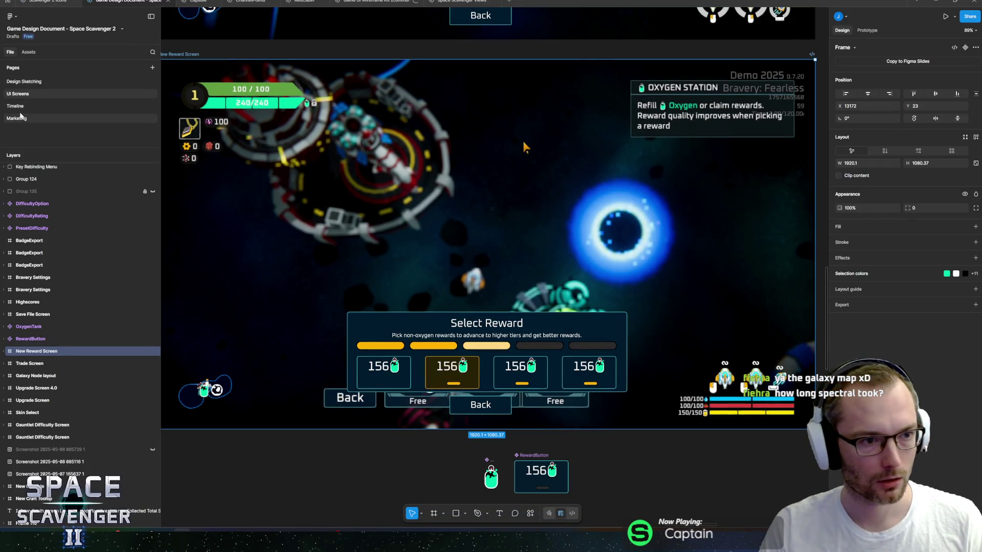
# Step: On the Timeline page, move the NOW marker to January 2026
pyautogui.click(31, 107)
pyautogui.scroll(10, 588, 267)
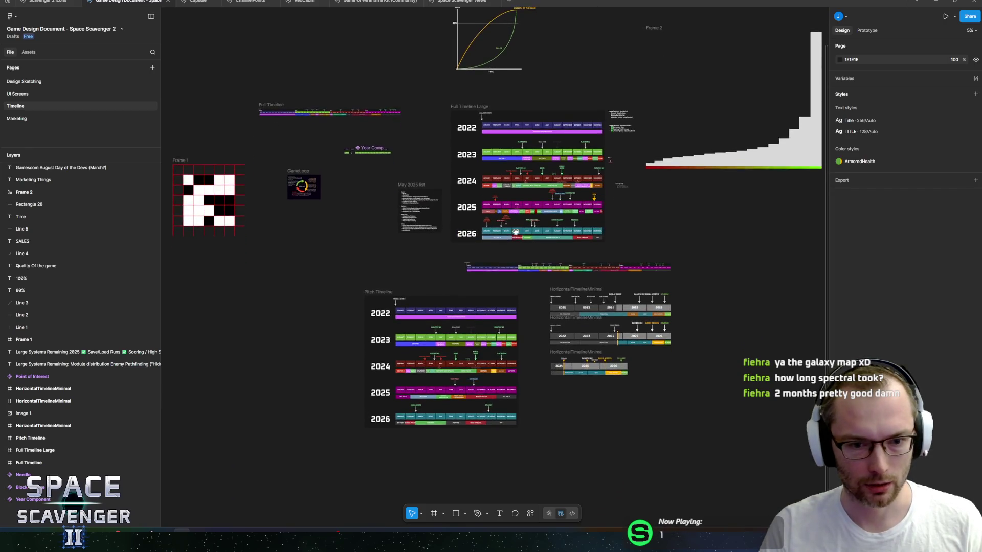
pyautogui.scroll(4, 588, 266)
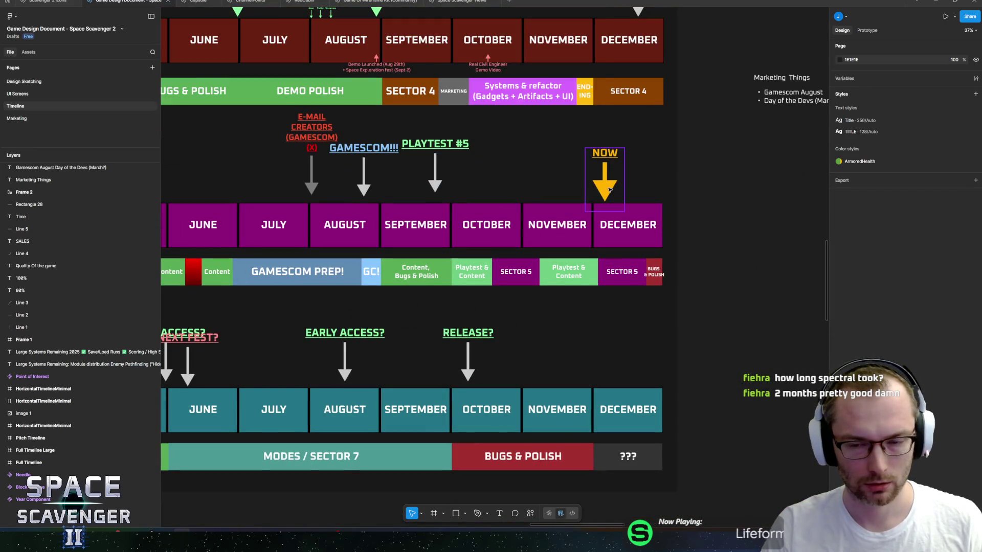
pyautogui.click(606, 184)
pyautogui.scroll(-2, 663, 194)
pyautogui.hscroll(-3, 663, 194)
pyautogui.scroll(-3, 663, 194)
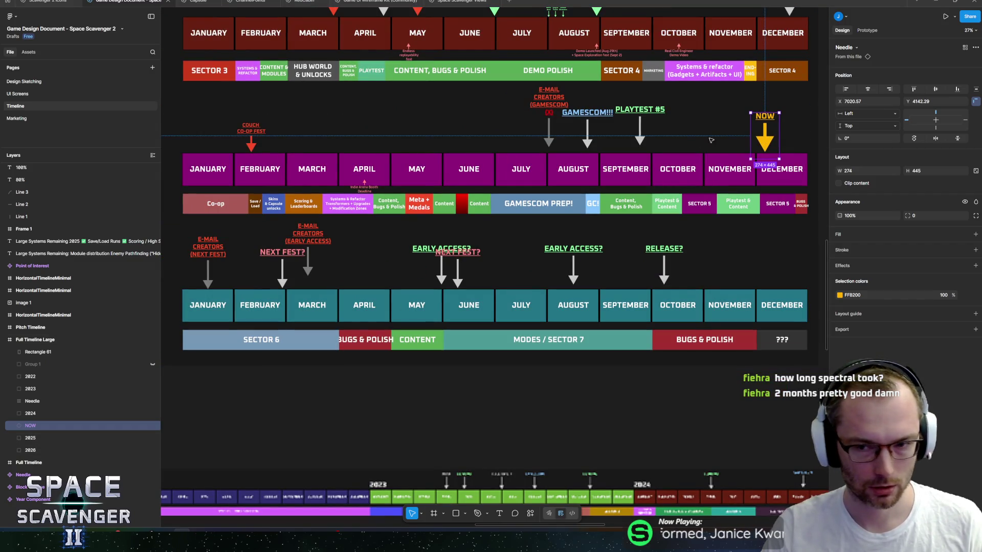
pyautogui.moveTo(758, 141)
pyautogui.mouseDown()
pyautogui.moveTo(260, 317)
pyautogui.moveTo(211, 272)
pyautogui.moveTo(135, 279)
pyautogui.moveTo(274, 307)
pyautogui.moveTo(285, 409)
pyautogui.moveTo(301, 166)
pyautogui.mouseUp()
# Step: Move the E-MAIL CREATORS (NEXT FEST) needle marker to May 2026
pyautogui.scroll(3, 307, 419)
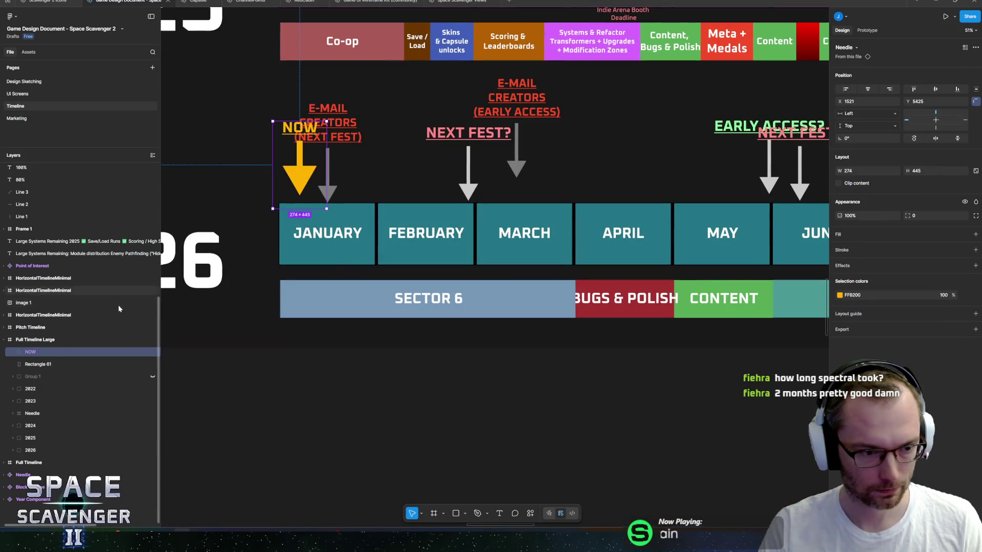
pyautogui.scroll(3, 306, 230)
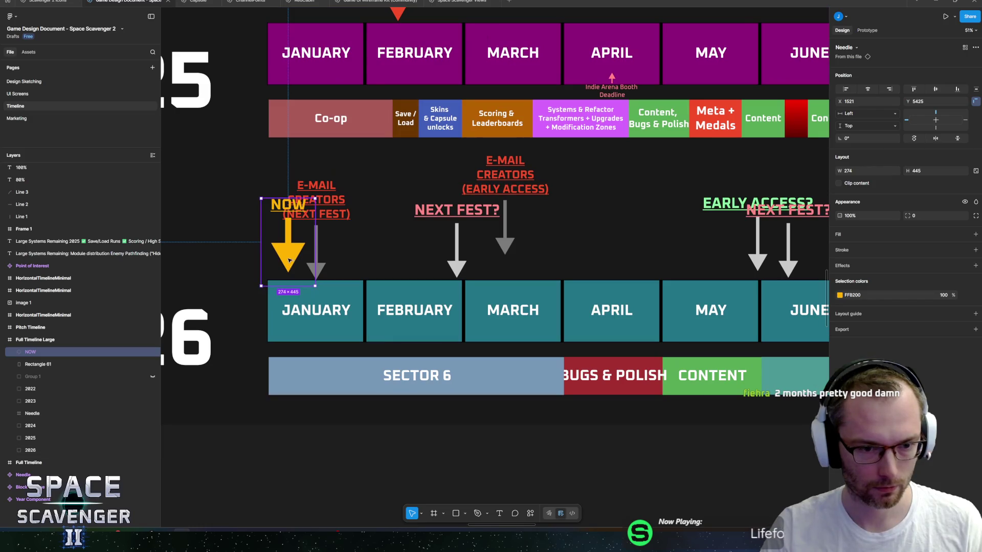
pyautogui.click(330, 203)
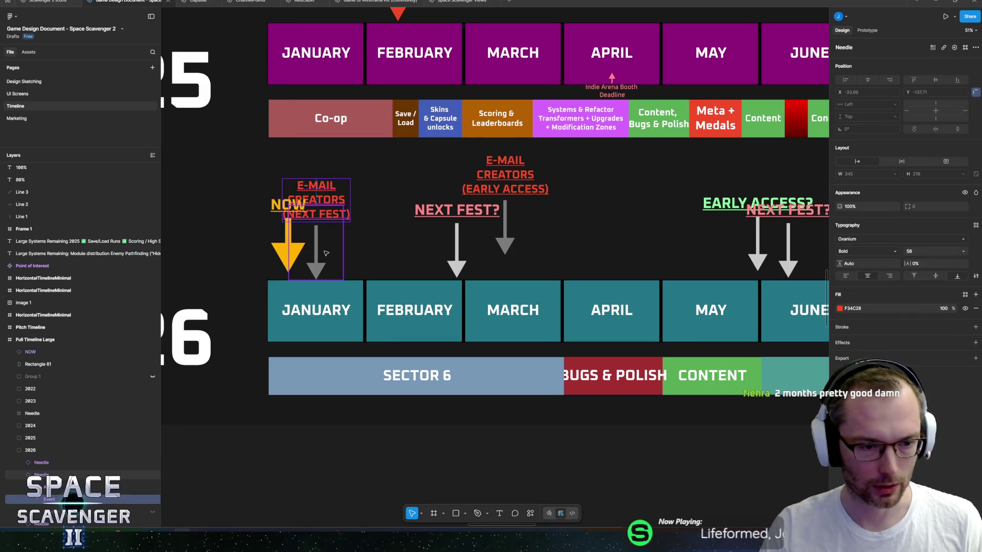
pyautogui.press('Escape')
pyautogui.hotkey('ctrl', 'shift', 'h')
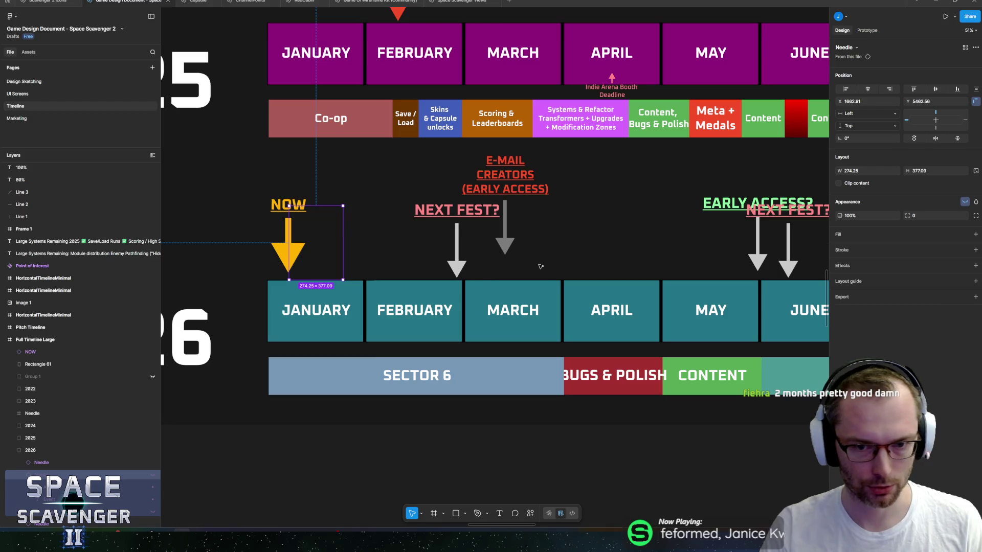
pyautogui.scroll(-5, 540, 266)
pyautogui.scroll(3, 276, 271)
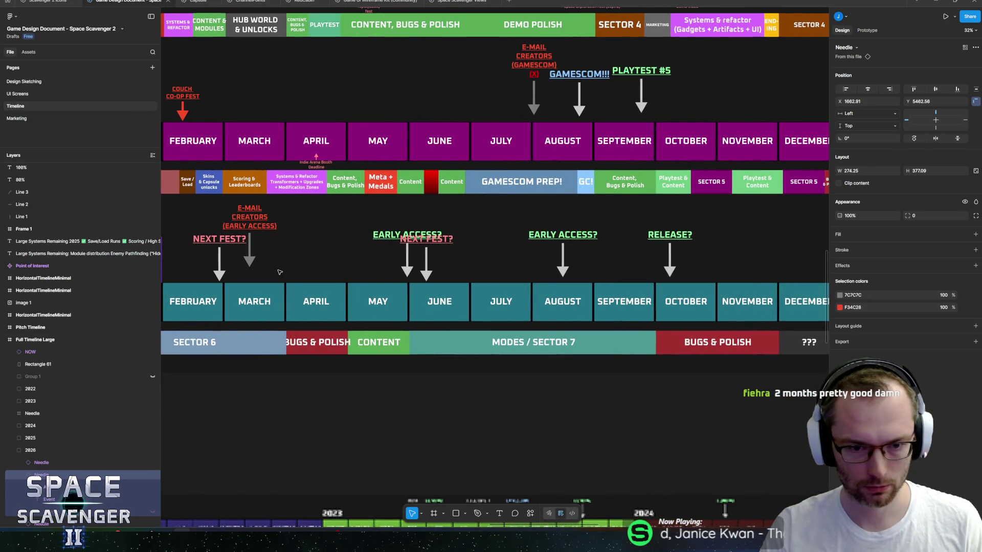
pyautogui.hscroll(-3, 280, 272)
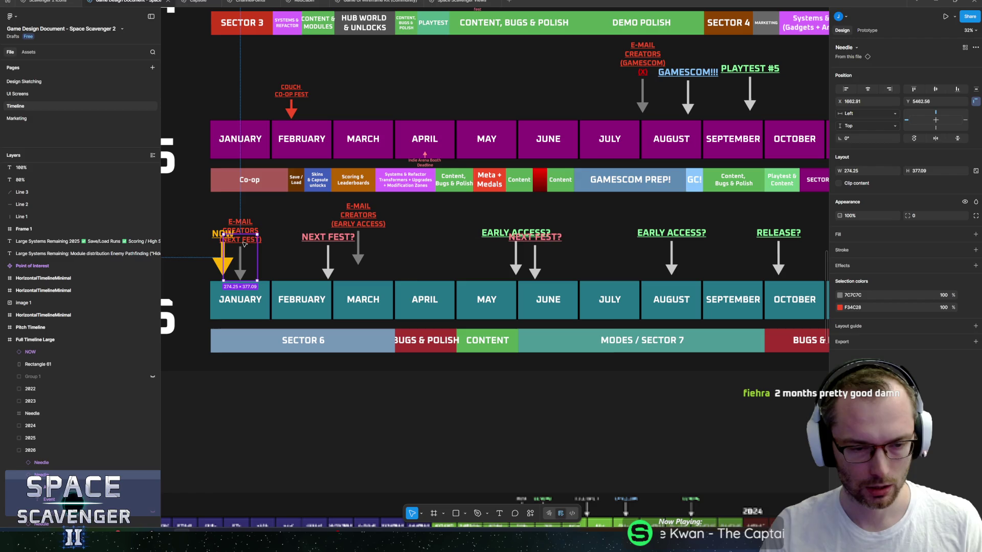
pyautogui.moveTo(243, 245); pyautogui.dragTo(464, 247)
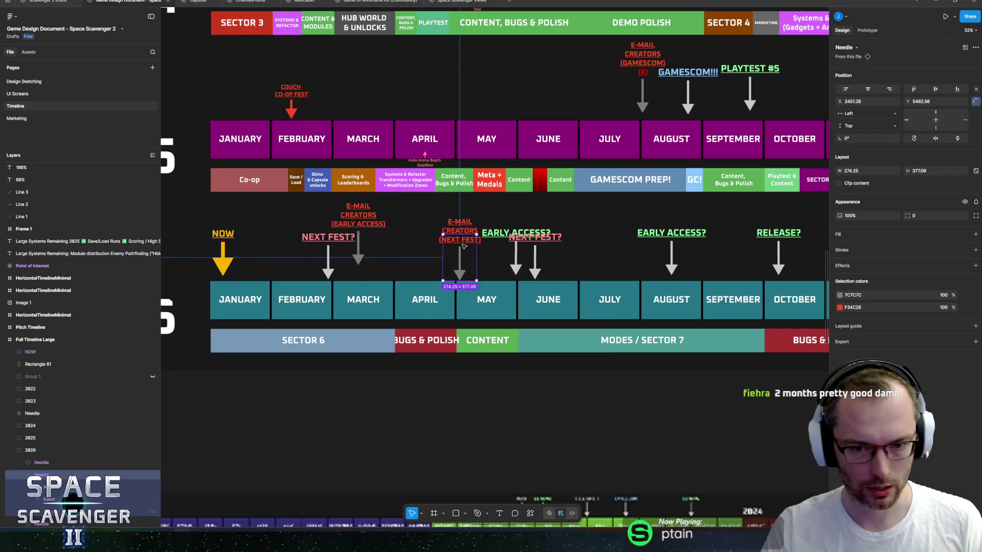
pyautogui.scroll(3, 461, 250)
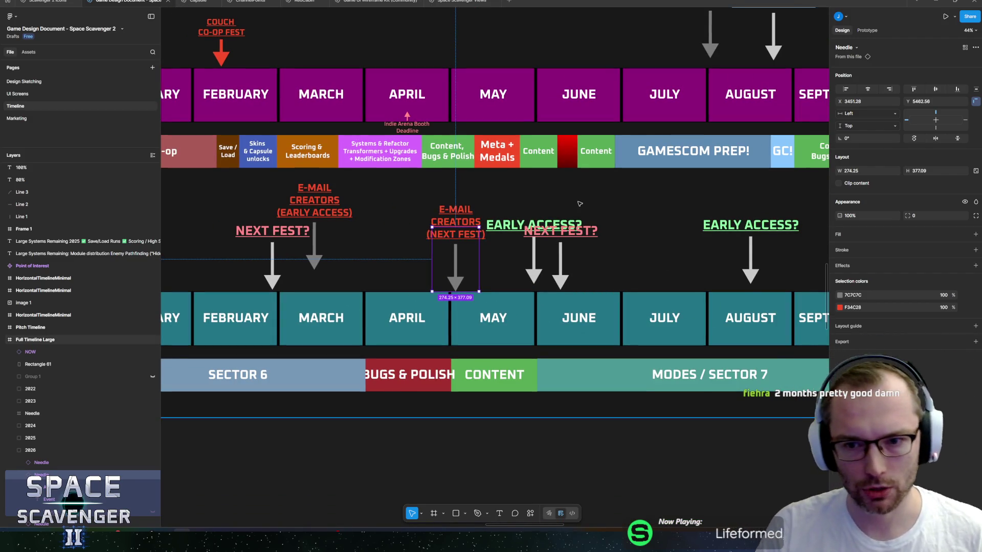
pyautogui.hscroll(10, 511, 235)
pyautogui.scroll(3, 511, 235)
pyautogui.click(540, 259)
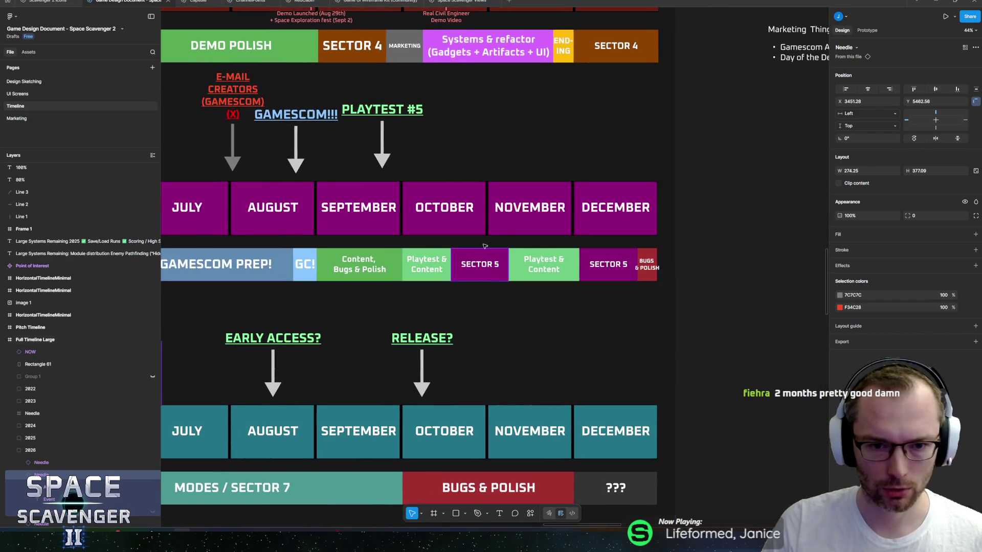
pyautogui.scroll(5, 445, 271)
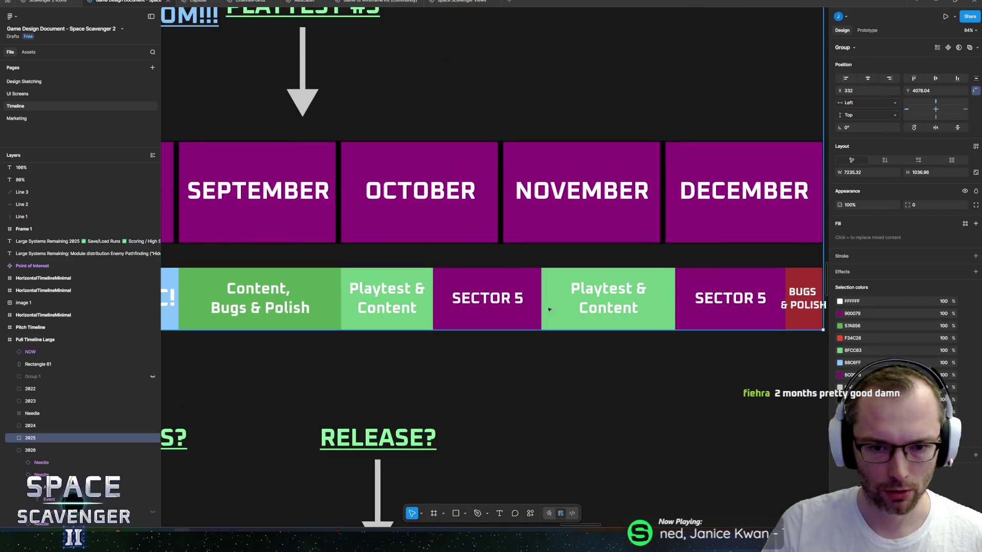
pyautogui.hscroll(5, 483, 257)
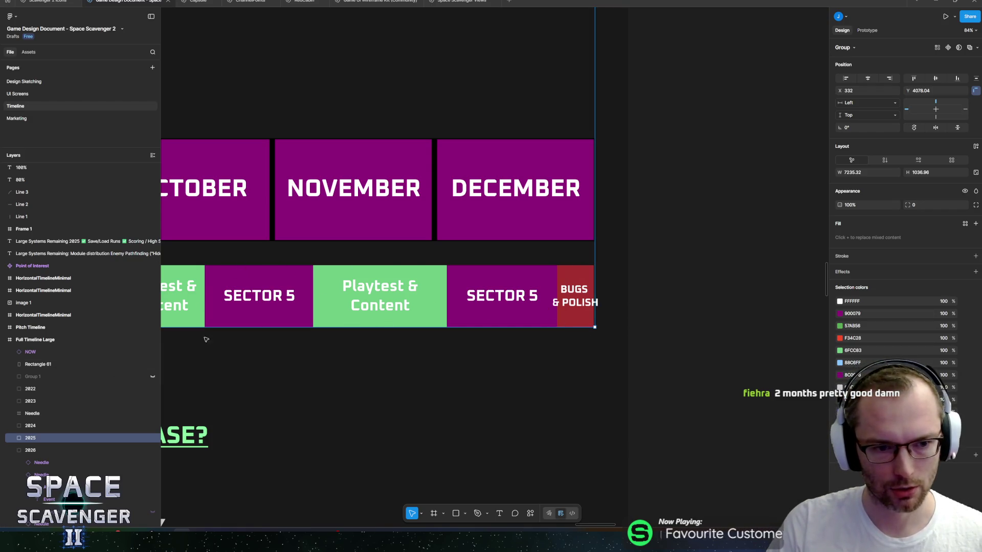
pyautogui.hscroll(-3, 395, 314)
pyautogui.scroll(2, 395, 314)
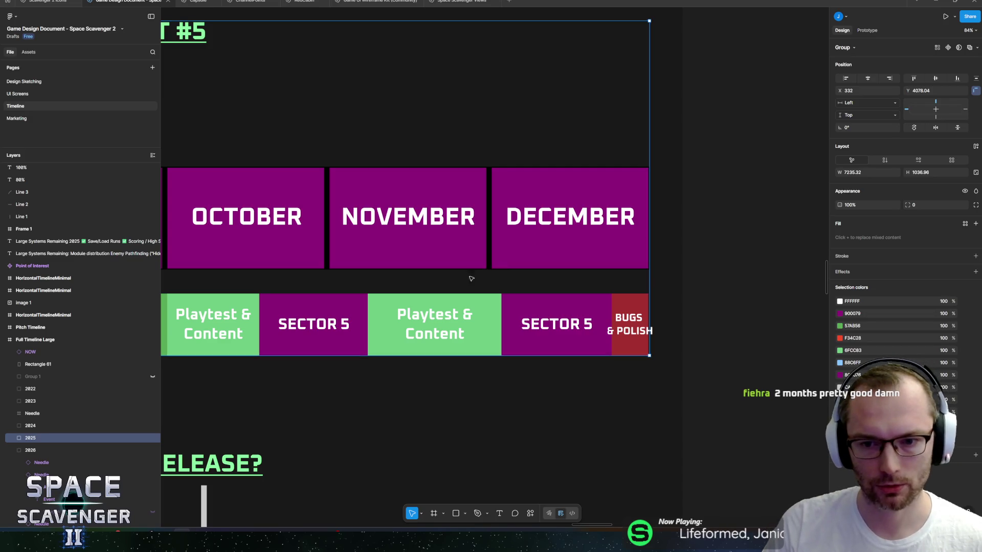
pyautogui.keyDown('ctrl'); pyautogui.click(423, 332); pyautogui.keyUp('ctrl')
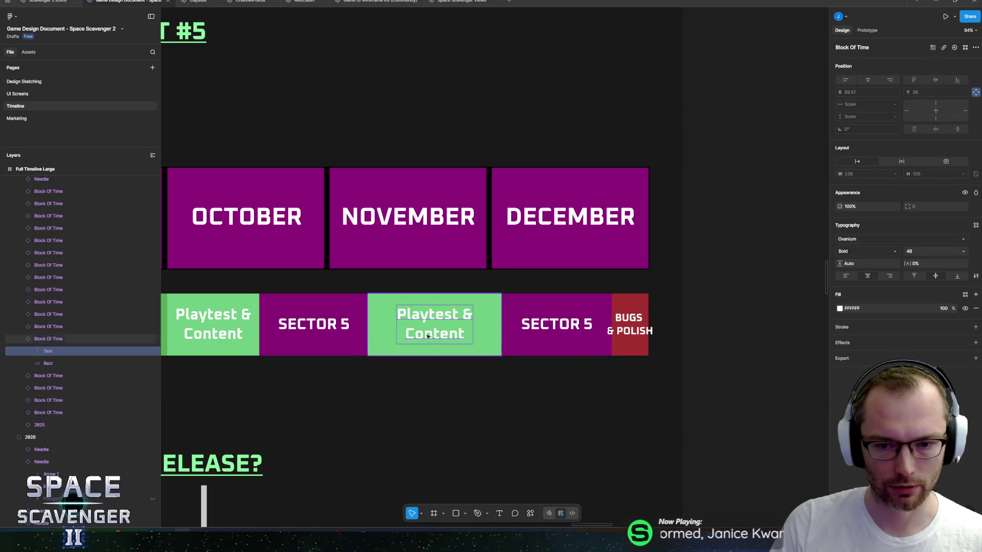
pyautogui.click(636, 333)
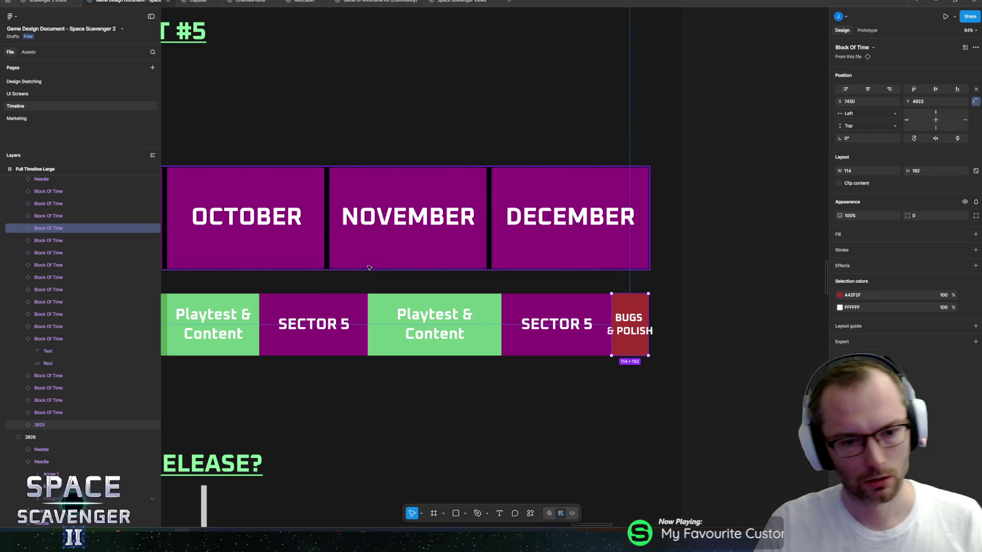
pyautogui.scroll(-5, 369, 268)
pyautogui.hscroll(-5, 639, 302)
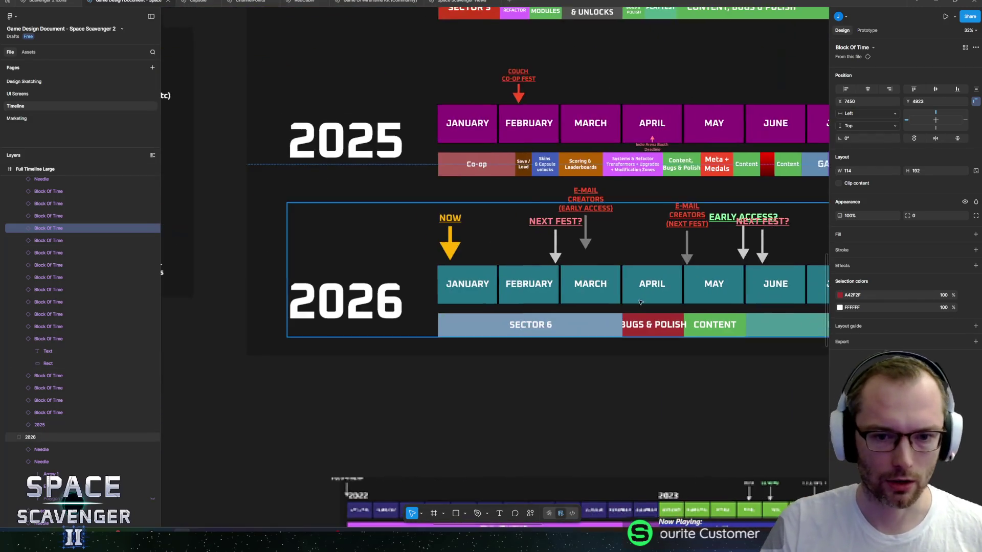
pyautogui.hscroll(5, 639, 302)
pyautogui.scroll(10, 664, 358)
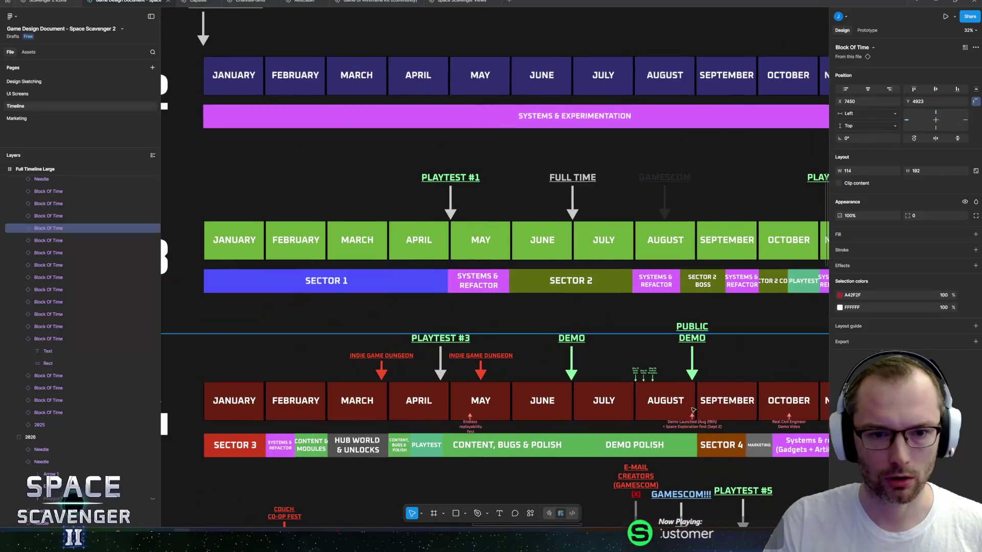
pyautogui.scroll(3, 693, 410)
pyautogui.hscroll(-3, 693, 410)
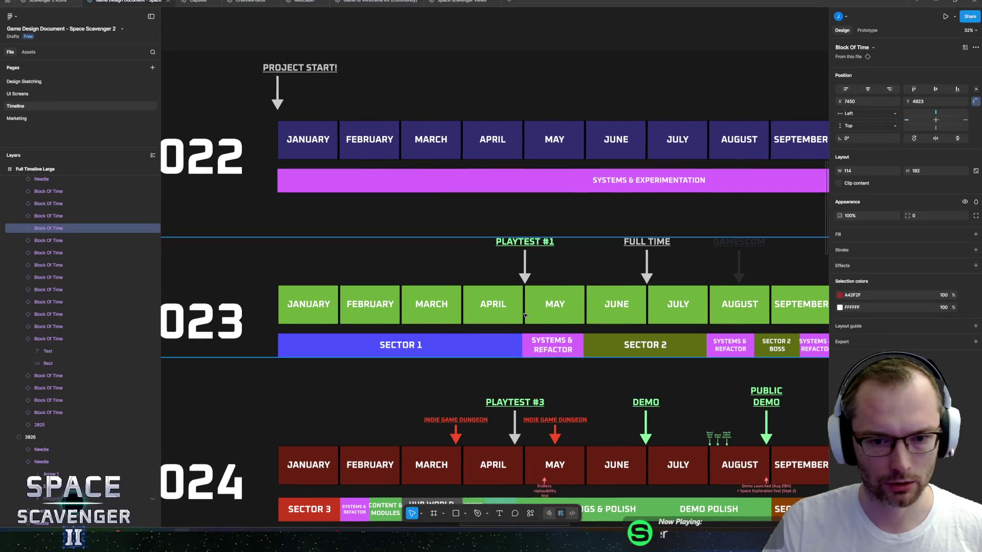
pyautogui.scroll(-1, 524, 315)
pyautogui.scroll(3, 485, 353)
pyautogui.hscroll(3, 485, 353)
pyautogui.scroll(-2, 453, 389)
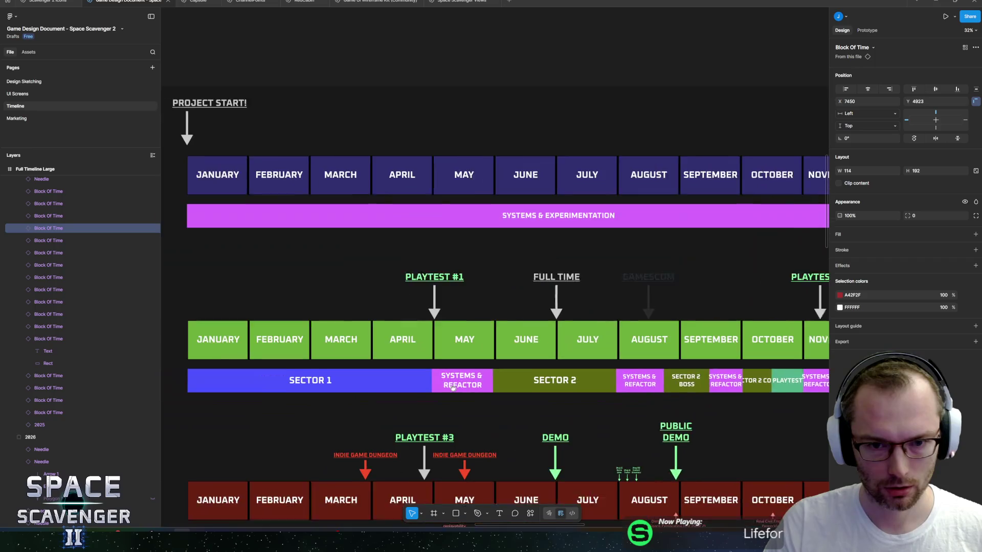
pyautogui.hscroll(5, 452, 389)
pyautogui.hscroll(-6, 536, 306)
pyautogui.hscroll(6, 630, 236)
pyautogui.scroll(1, 630, 236)
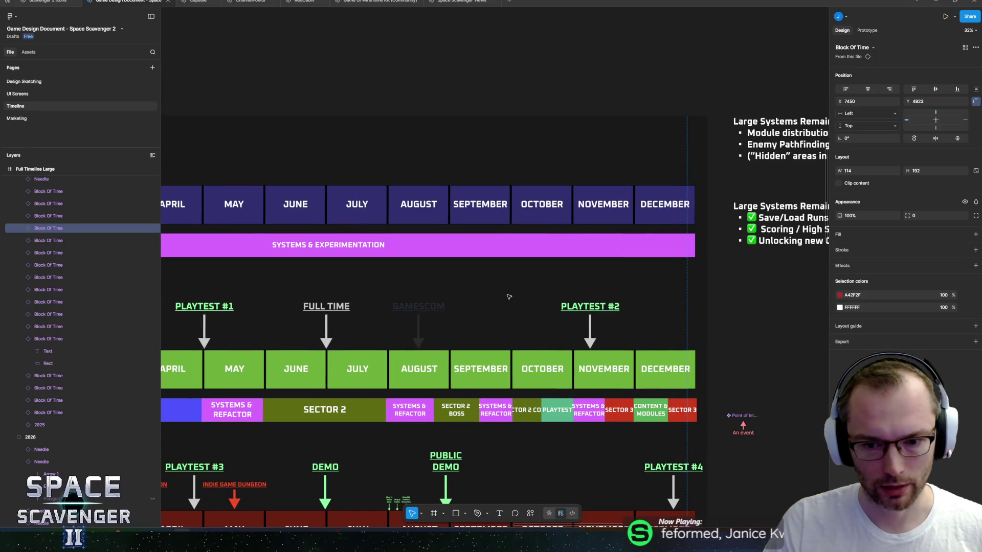
pyautogui.moveTo(509, 297); pyautogui.dragTo(595, 197)
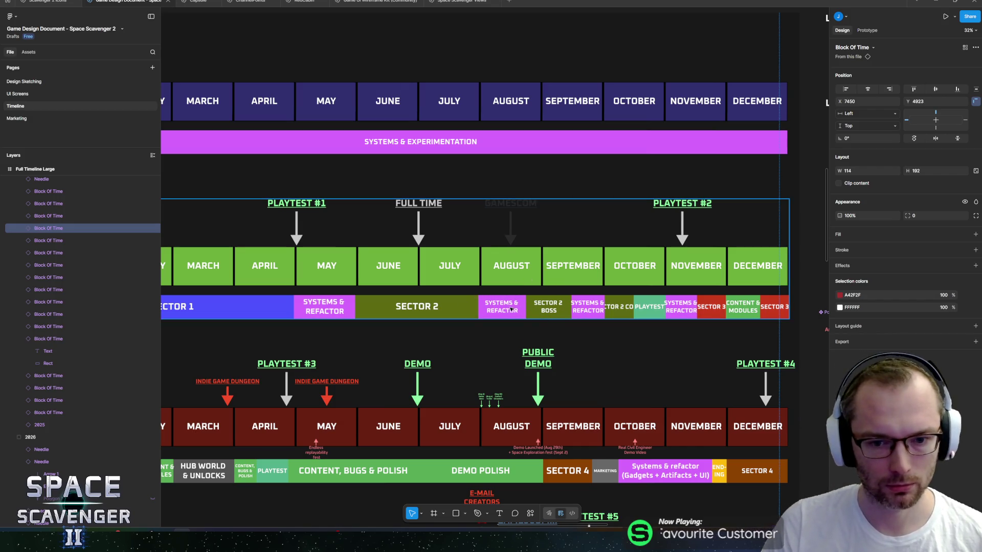
pyautogui.scroll(3, 510, 309)
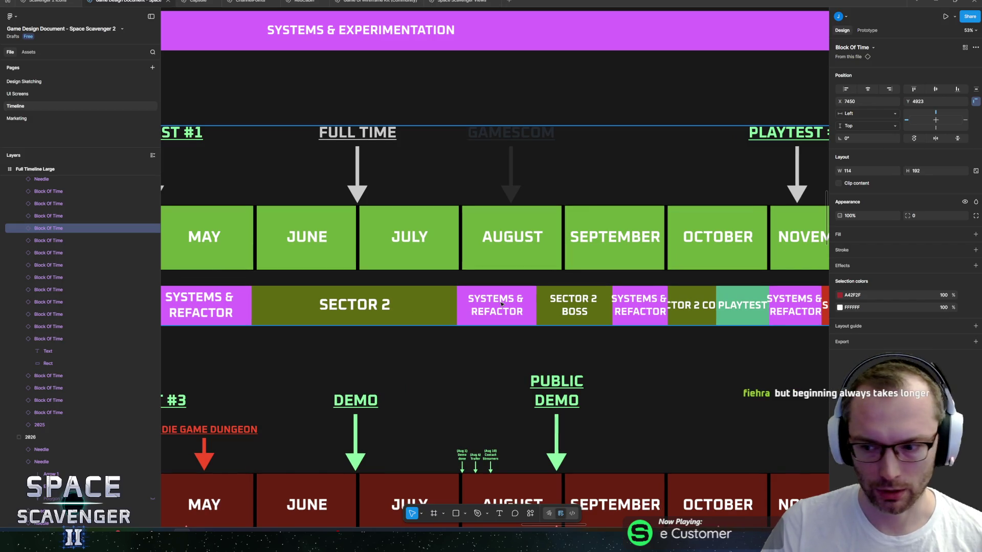
pyautogui.scroll(-2, 501, 304)
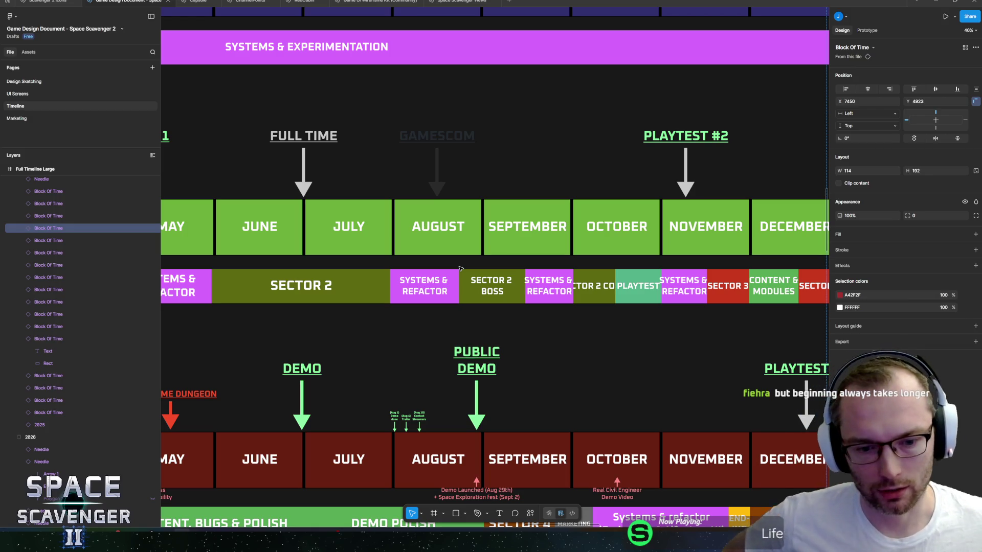
pyautogui.scroll(-2, 428, 292)
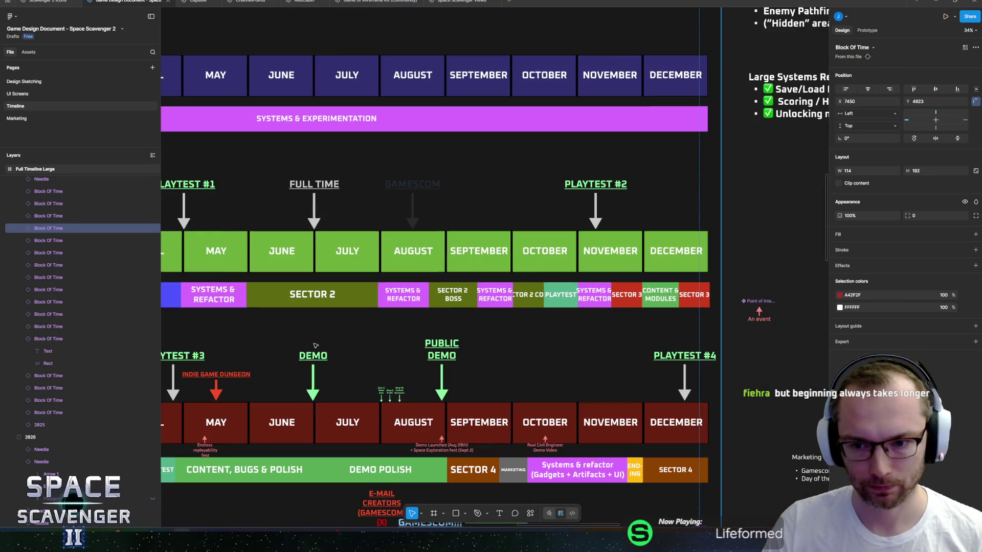
pyautogui.hscroll(-5, 632, 266)
pyautogui.hscroll(3, 632, 265)
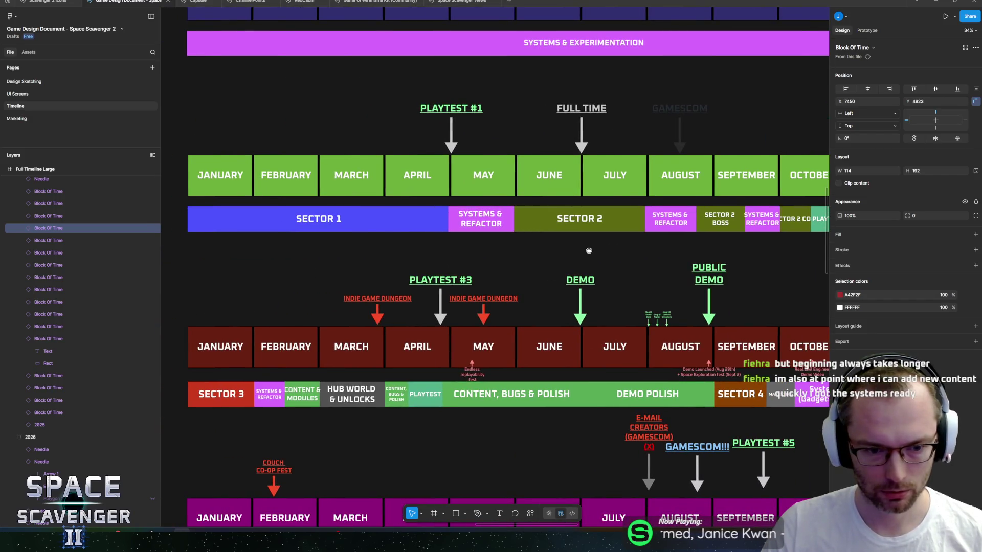
pyautogui.scroll(-2, 588, 250)
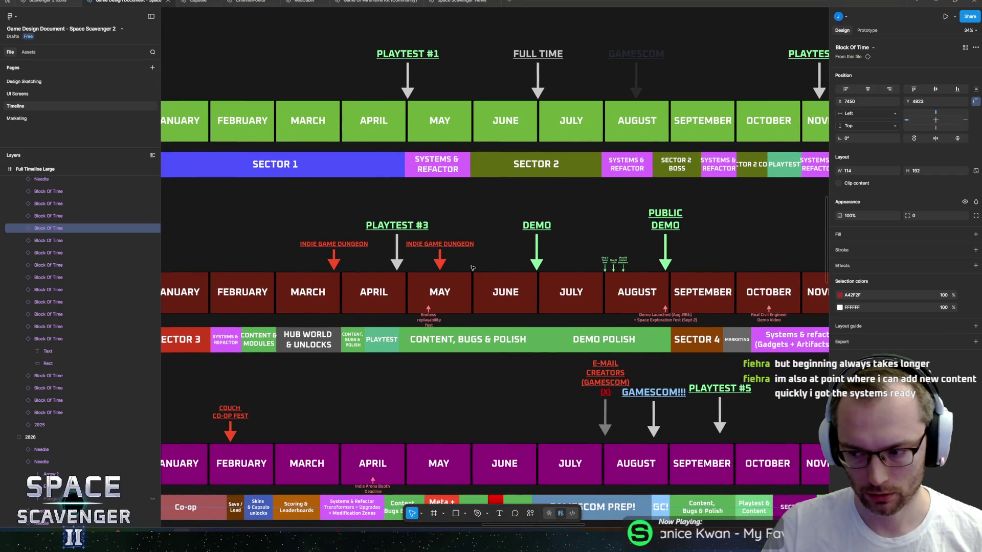
pyautogui.hscroll(5, 472, 267)
pyautogui.scroll(-2, 472, 267)
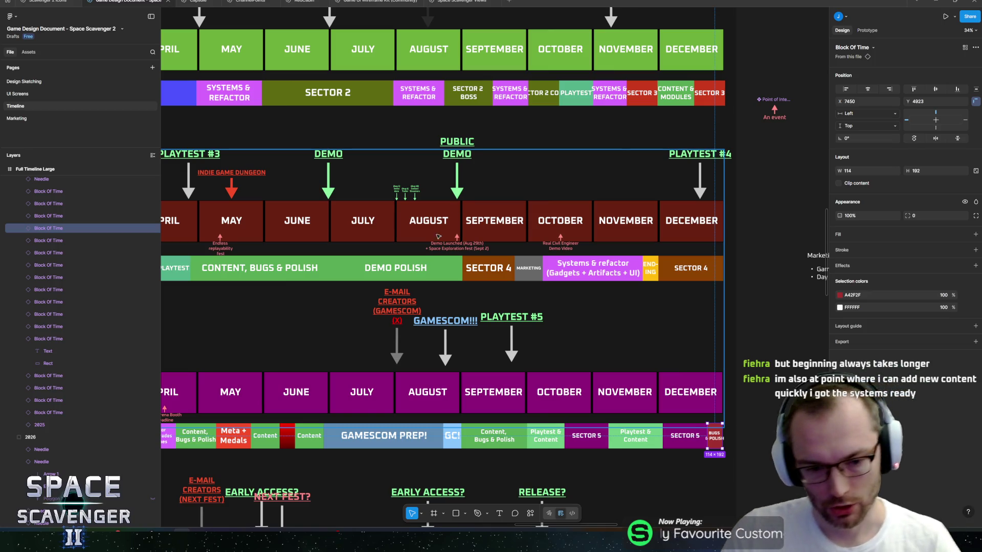
pyautogui.scroll(-2, 442, 230)
pyautogui.scroll(-1, 435, 316)
pyautogui.hscroll(-5, 623, 215)
pyautogui.scroll(-2, 624, 215)
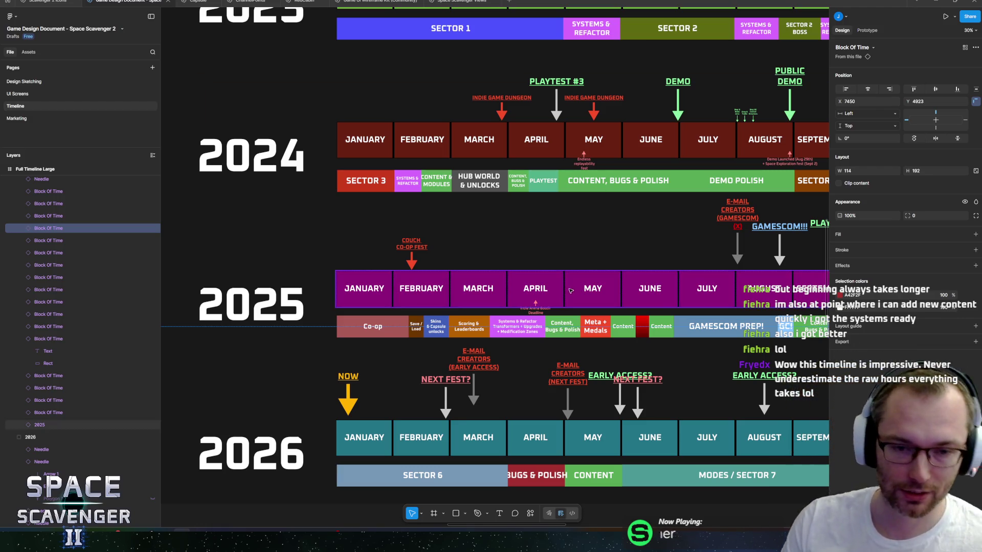
pyautogui.scroll(-3, 620, 282)
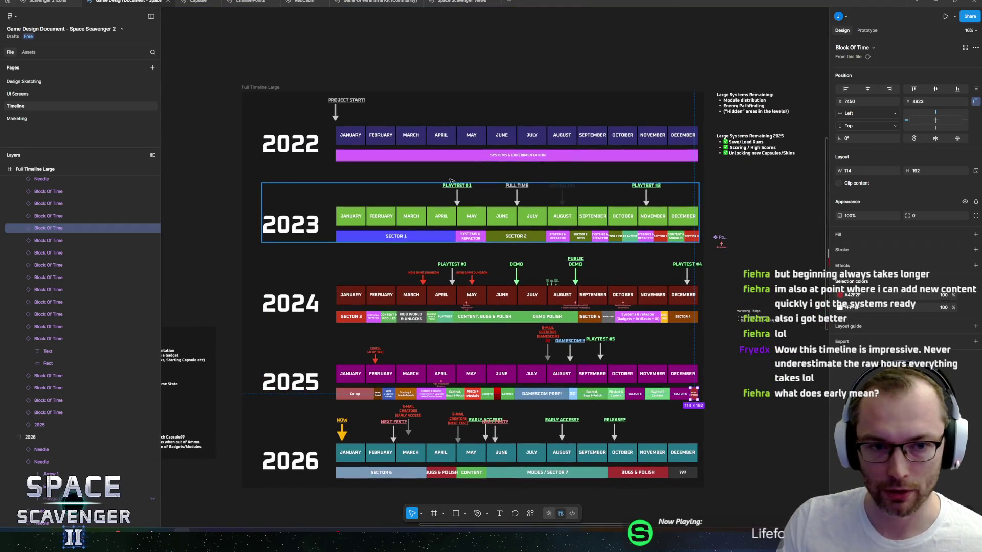
pyautogui.scroll(-2, 557, 231)
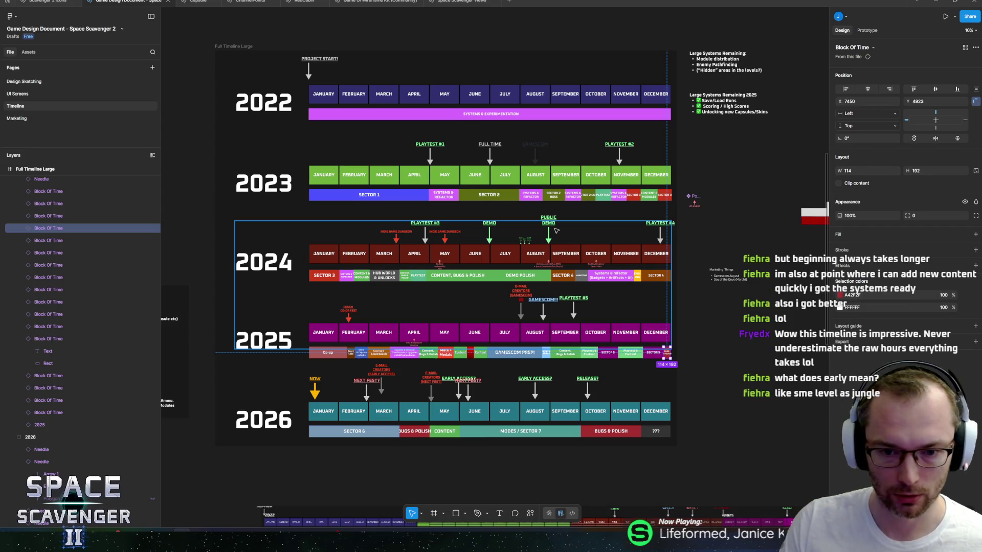
pyautogui.scroll(4, 455, 347)
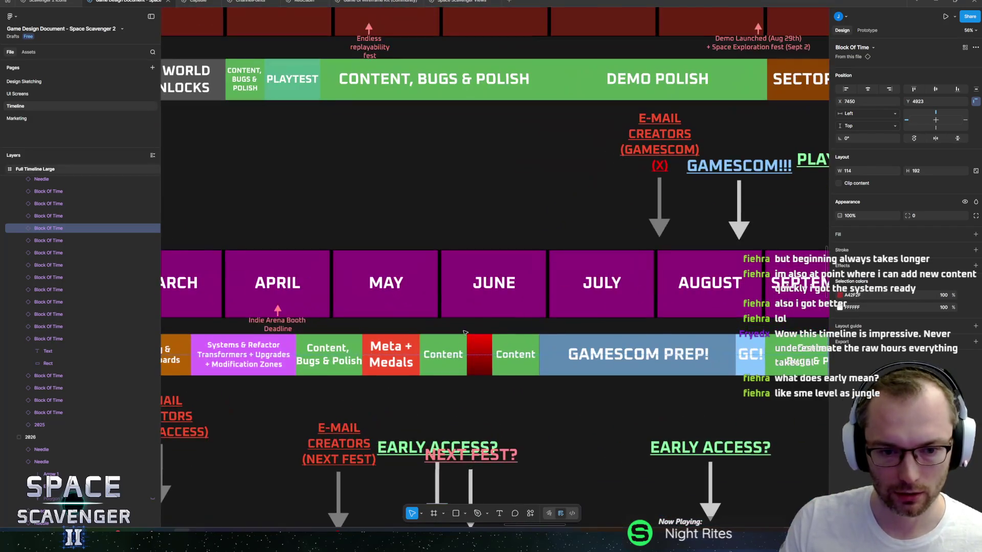
pyautogui.hscroll(-3, 562, 322)
pyautogui.scroll(-1, 563, 322)
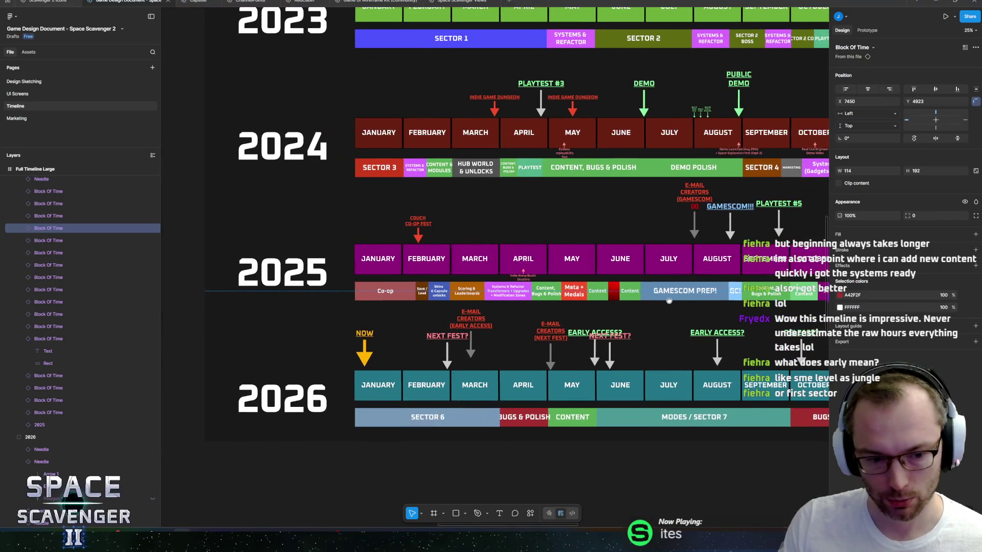
pyautogui.scroll(4, 418, 417)
pyautogui.click(440, 416)
pyautogui.hscroll(-2, 440, 416)
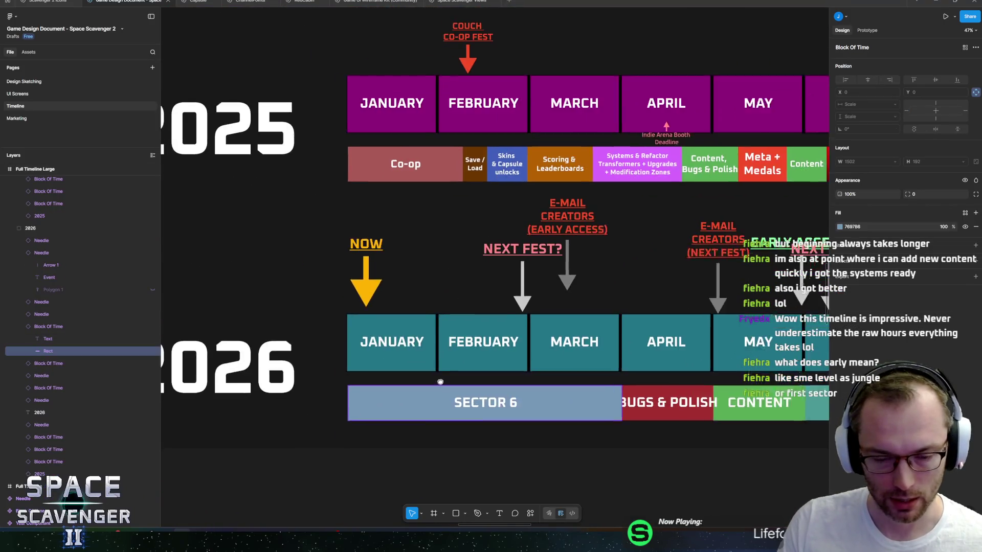
pyautogui.scroll(2, 461, 393)
pyautogui.hscroll(3, 327, 392)
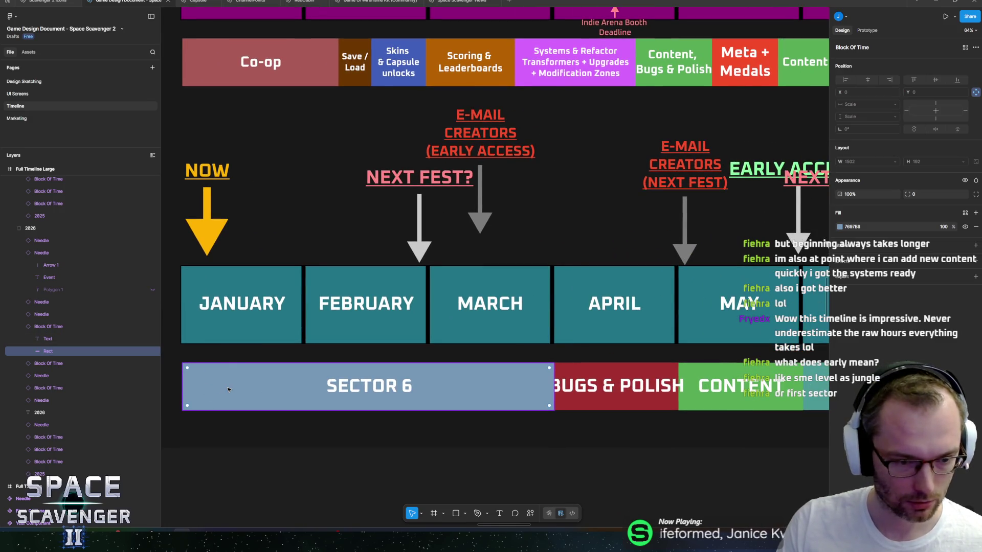
pyautogui.scroll(-5, 547, 332)
pyautogui.scroll(2, 547, 332)
pyautogui.hscroll(1, 547, 333)
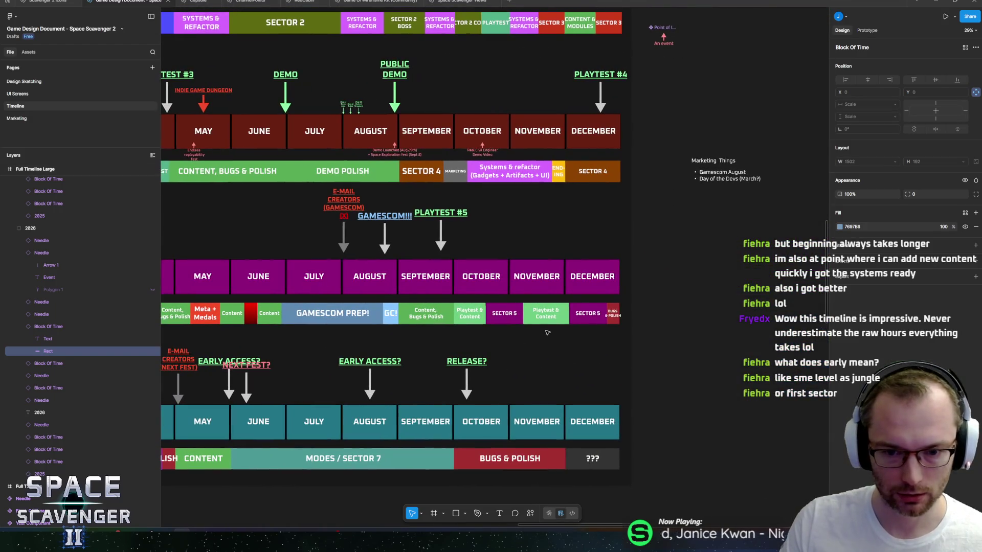
pyautogui.hscroll(-5, 547, 333)
pyautogui.scroll(-2, 547, 332)
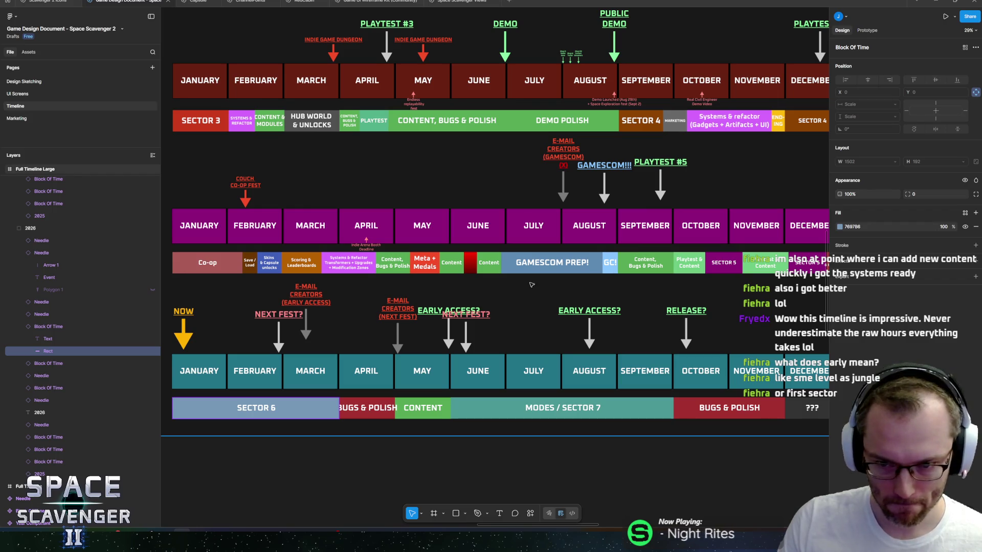
pyautogui.click(363, 267)
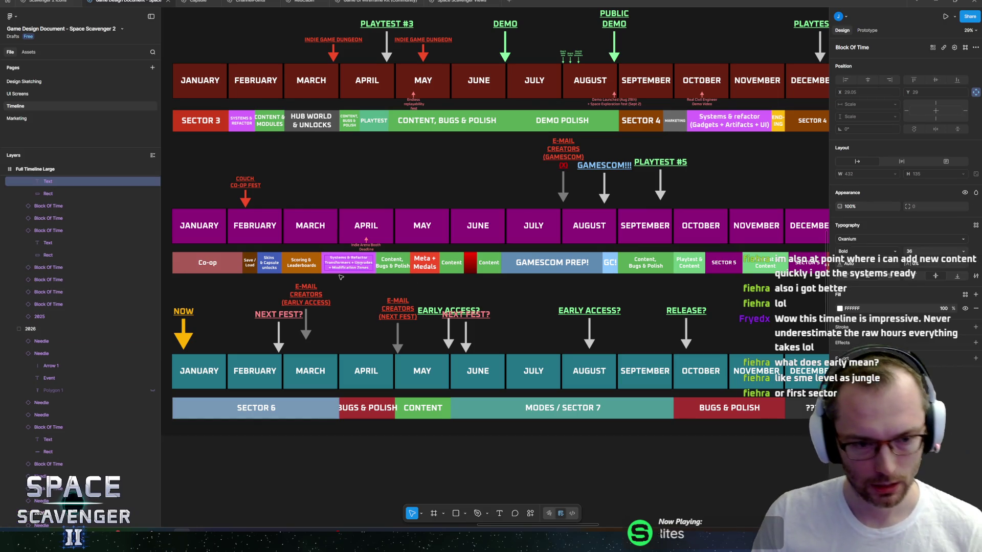
pyautogui.hscroll(-3, 488, 301)
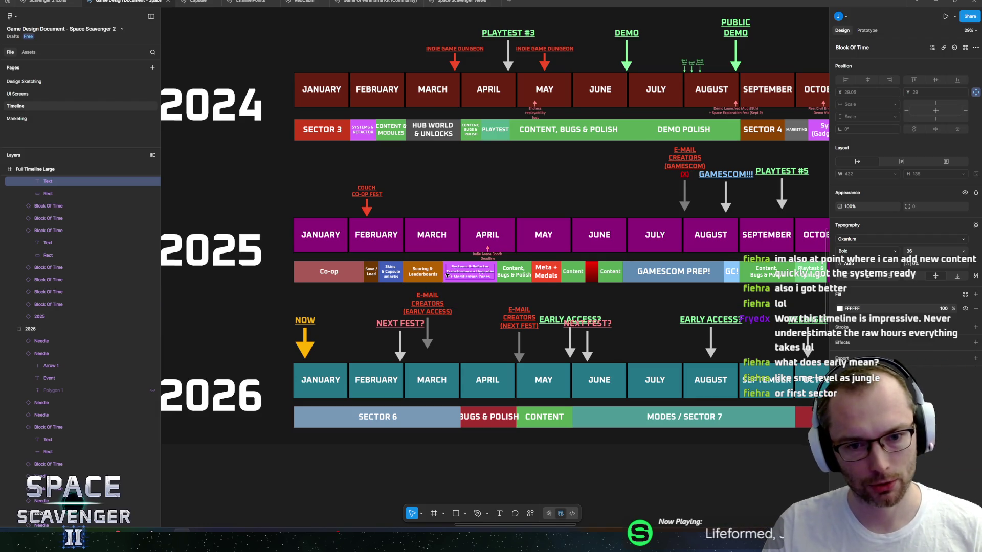
pyautogui.scroll(2, 81, 225)
# Step: Copy the pink Systems & Refactor block to the start of the 2026 row
pyautogui.click(46, 208)
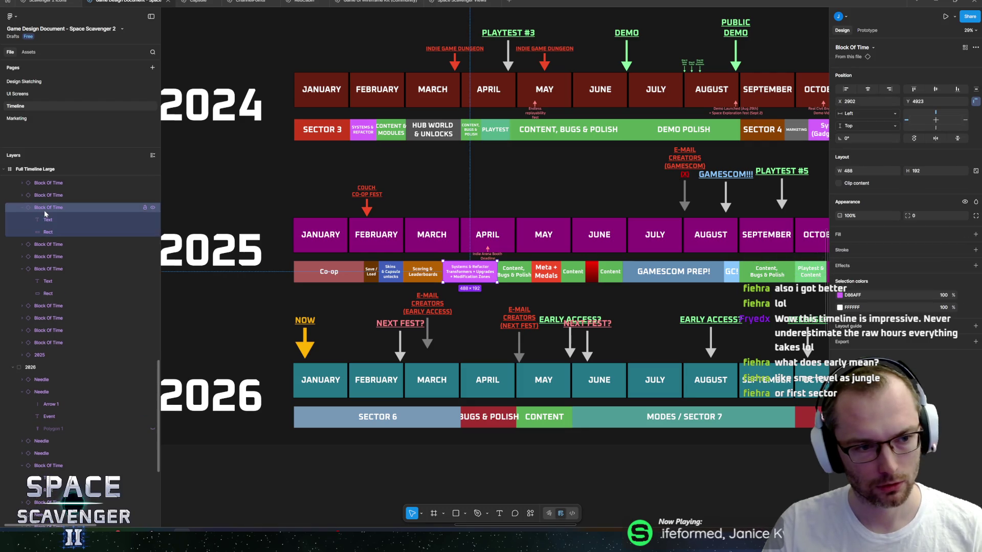
pyautogui.moveTo(456, 277)
pyautogui.mouseDown()
pyautogui.moveTo(415, 412)
pyautogui.moveTo(348, 425)
pyautogui.mouseUp()
pyautogui.moveTo(316, 426); pyautogui.dragTo(308, 422)
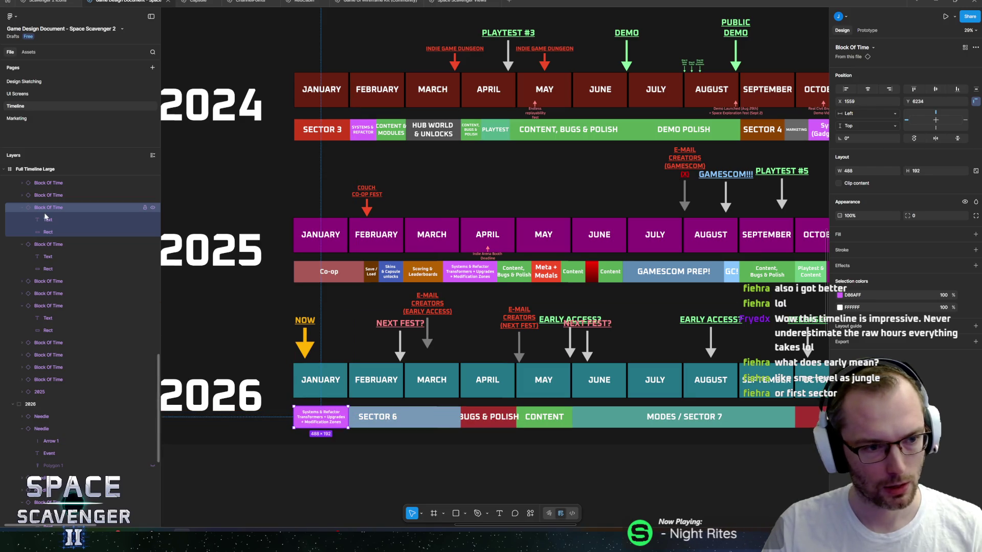
# Step: Shorten SECTOR 6 so it begins right after the copied block
pyautogui.scroll(5, 383, 418)
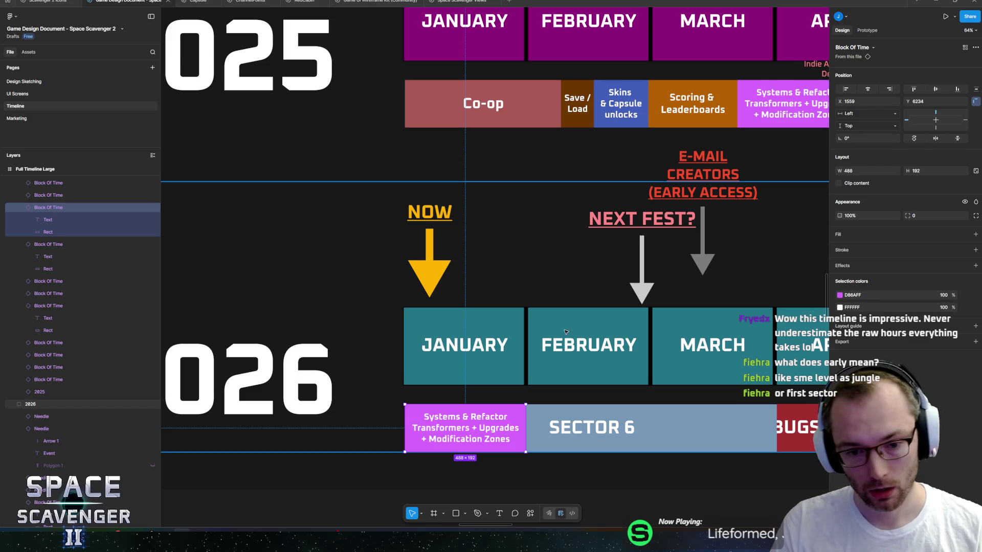
pyautogui.hscroll(5, 460, 373)
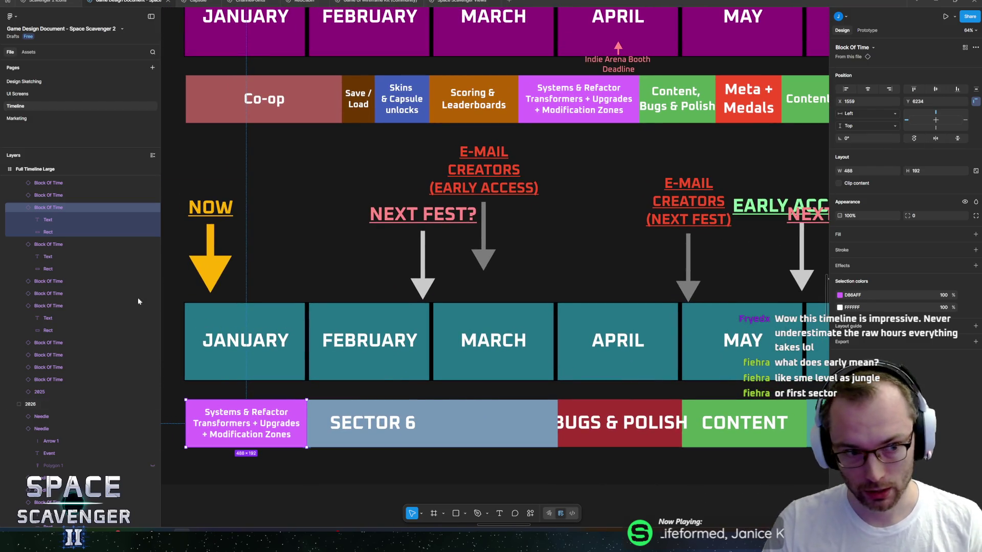
pyautogui.scroll(3, 81, 283)
pyautogui.scroll(-3, 62, 317)
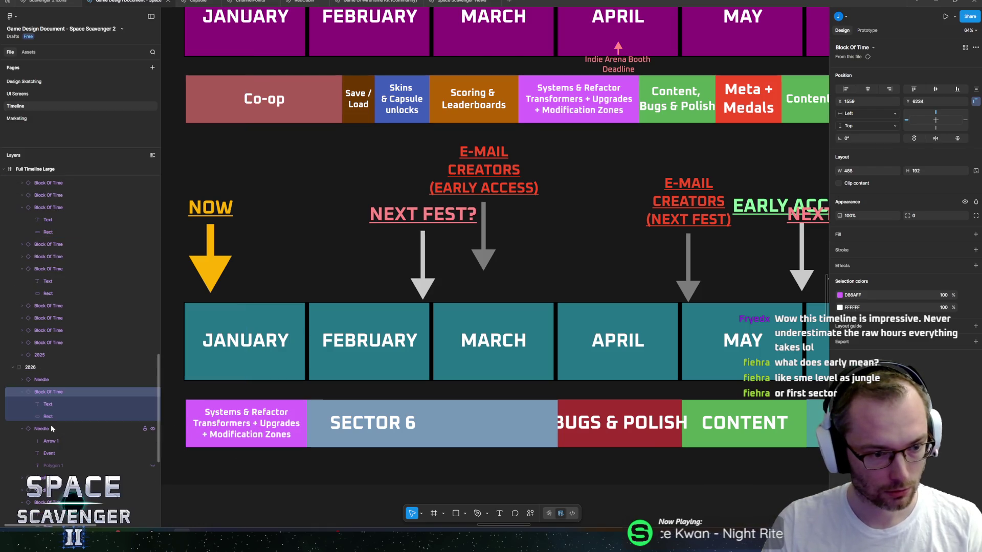
pyautogui.doubleClick(341, 423)
pyautogui.hscroll(-1, 341, 423)
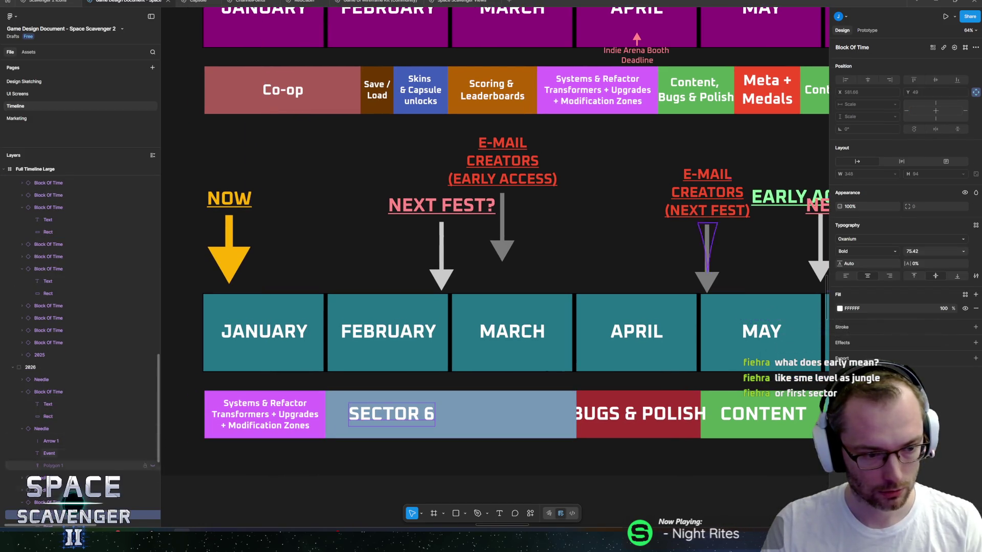
pyautogui.click(210, 412)
pyautogui.moveTo(203, 412)
pyautogui.mouseDown()
pyautogui.moveTo(341, 413)
pyautogui.moveTo(325, 414)
pyautogui.mouseUp()
pyautogui.scroll(-5, 426, 381)
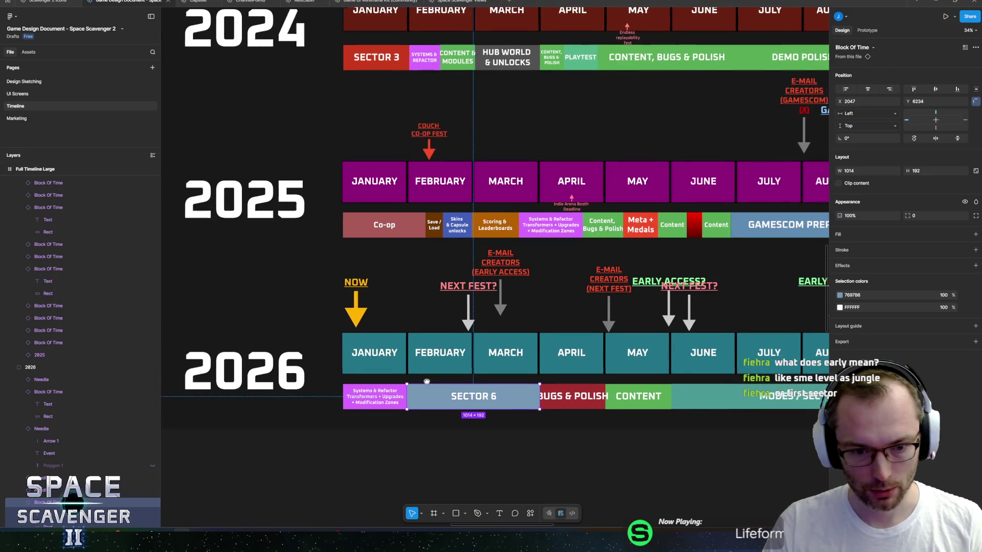
pyautogui.scroll(5, 365, 404)
pyautogui.click(365, 404)
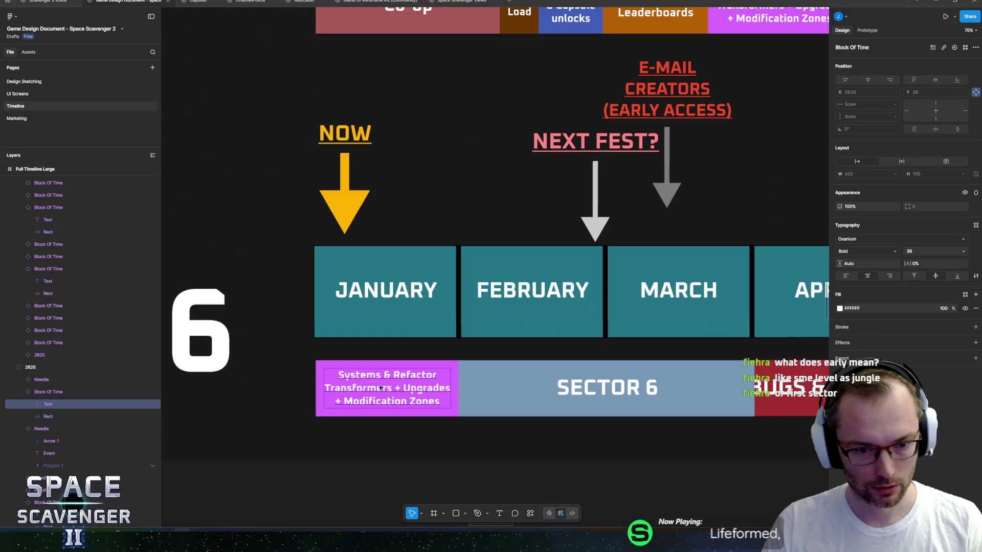
pyautogui.click(407, 388)
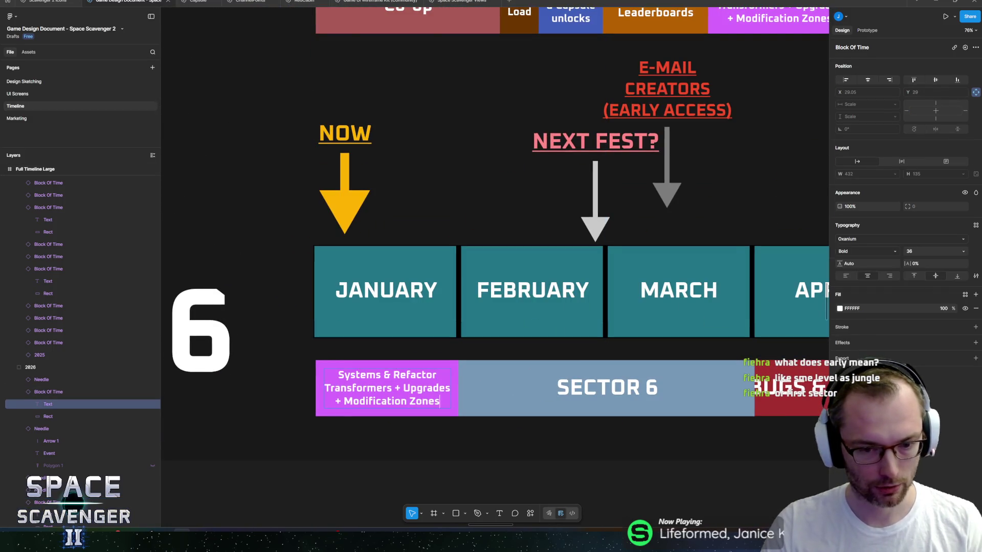
pyautogui.moveTo(439, 401); pyautogui.dragTo(325, 388)
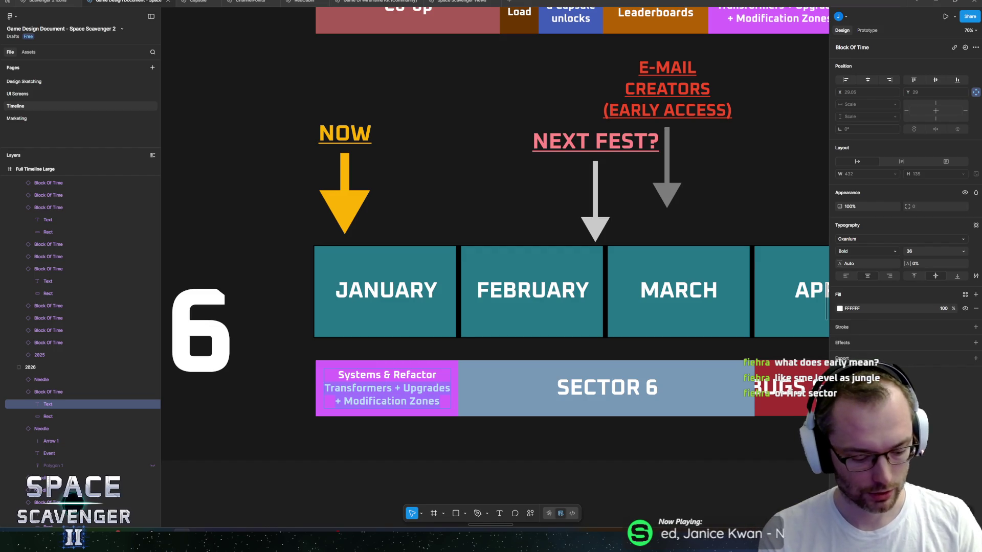
pyautogui.write('Tutor')
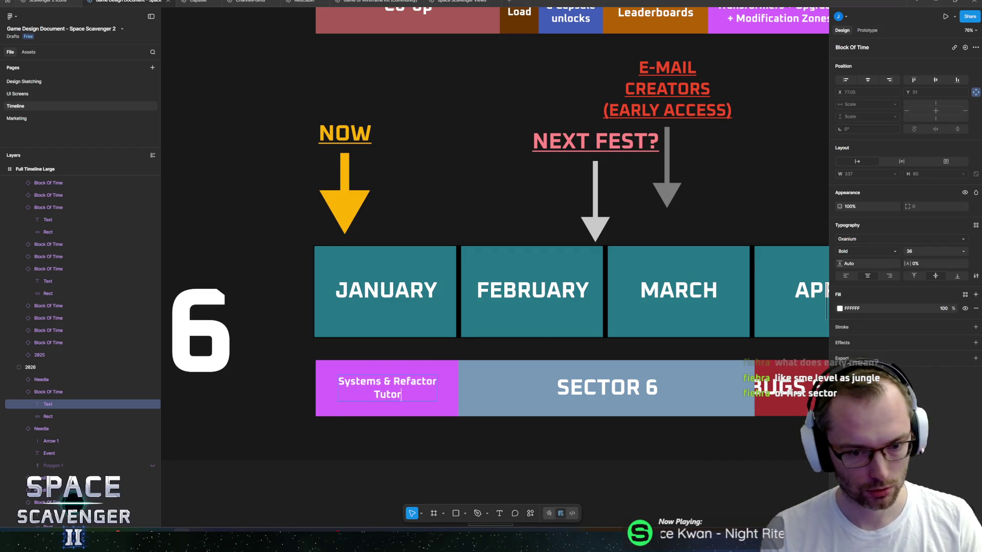
pyautogui.write('ial &')
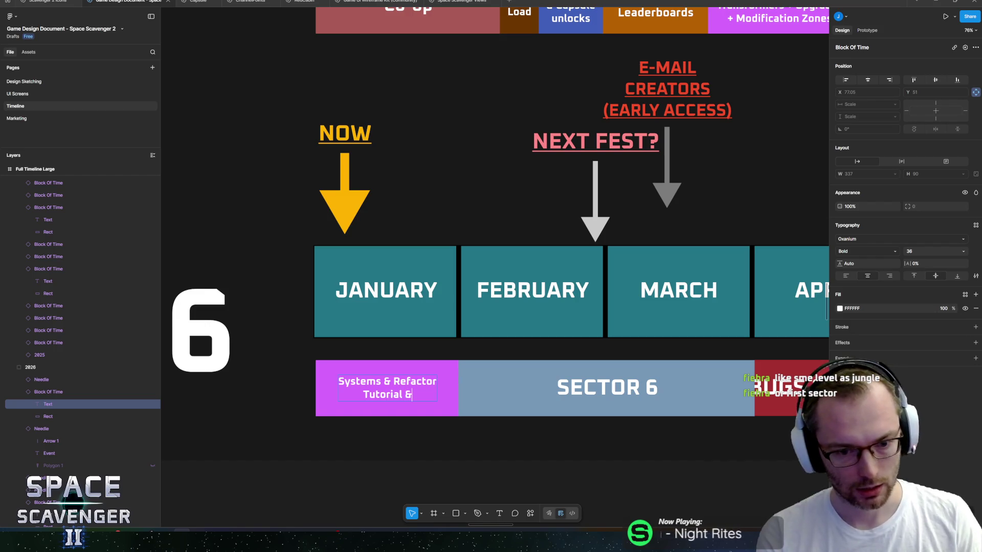
pyautogui.write(' Rewards')
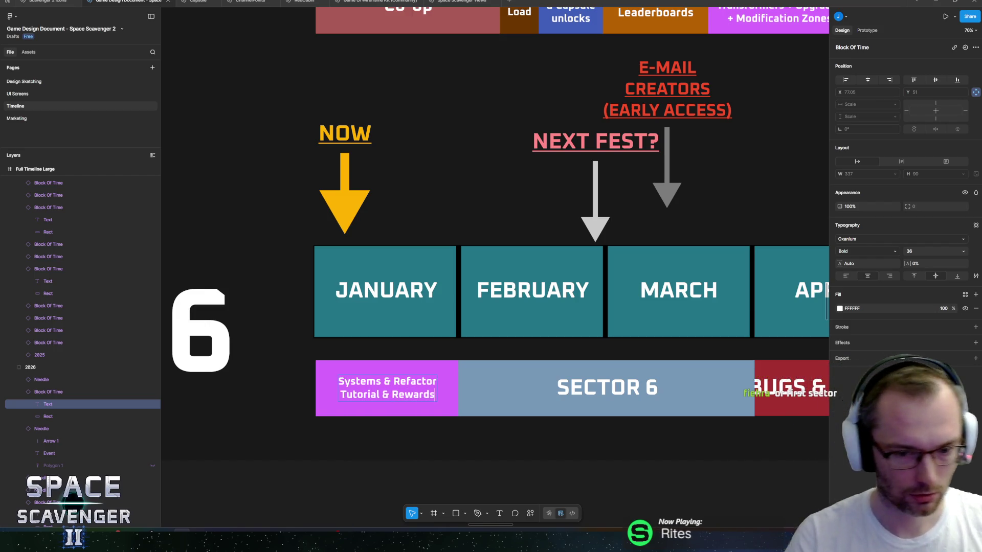
pyautogui.click(495, 424)
pyautogui.scroll(-5, 549, 389)
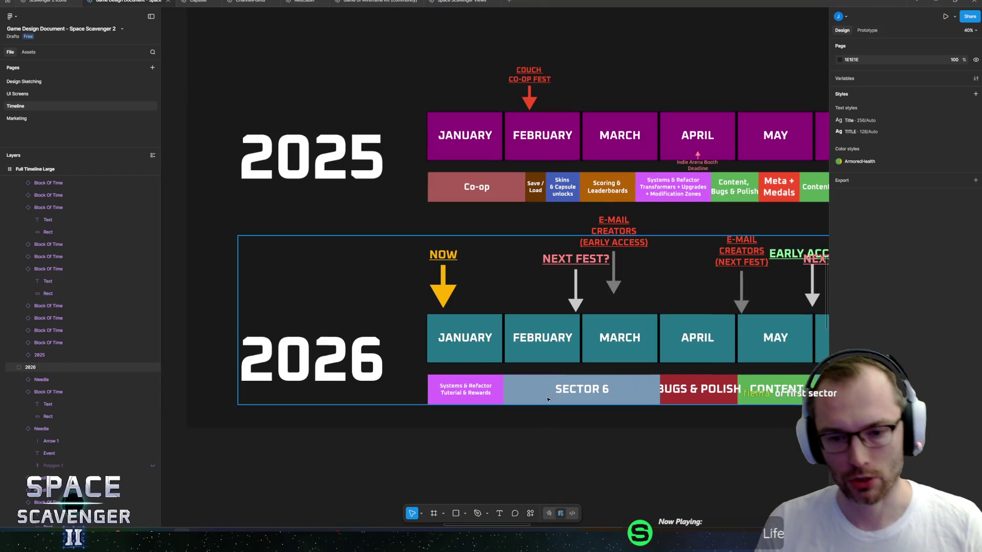
pyautogui.scroll(2, 460, 398)
pyautogui.hscroll(5, 429, 403)
pyautogui.hscroll(-5, 428, 403)
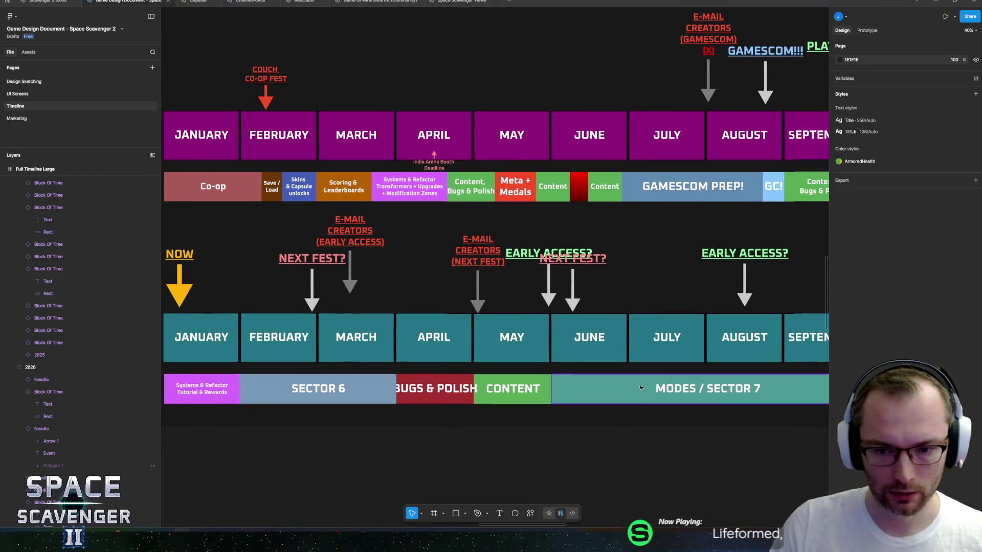
pyautogui.hscroll(4, 499, 380)
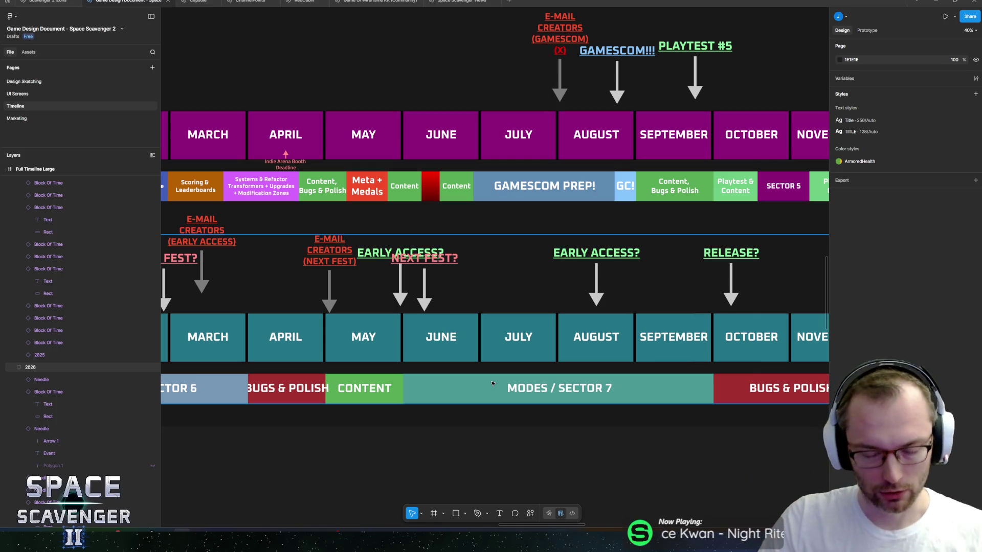
pyautogui.scroll(-5, 486, 325)
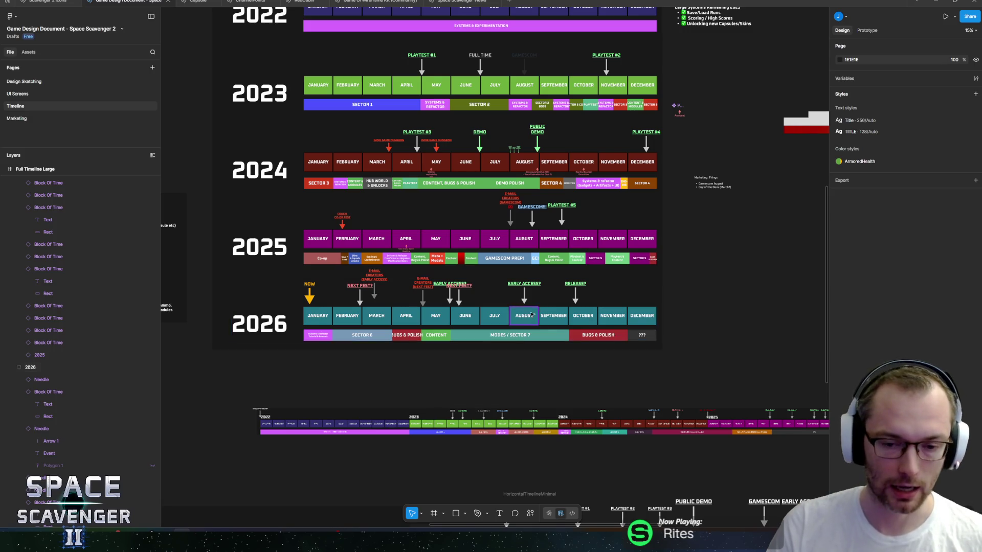
pyautogui.scroll(3, 541, 308)
pyautogui.hscroll(-2, 561, 438)
pyautogui.scroll(-1, 560, 439)
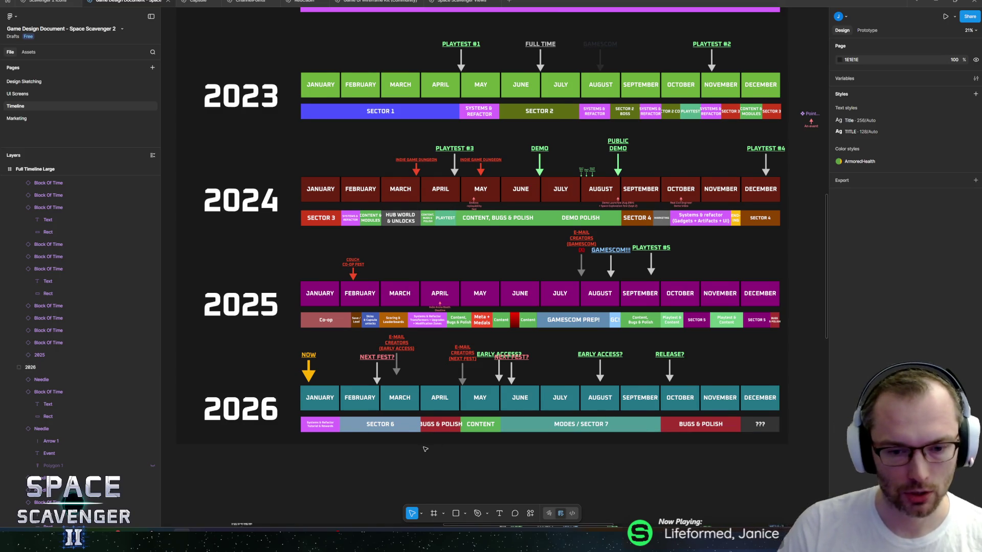
pyautogui.hscroll(2, 423, 449)
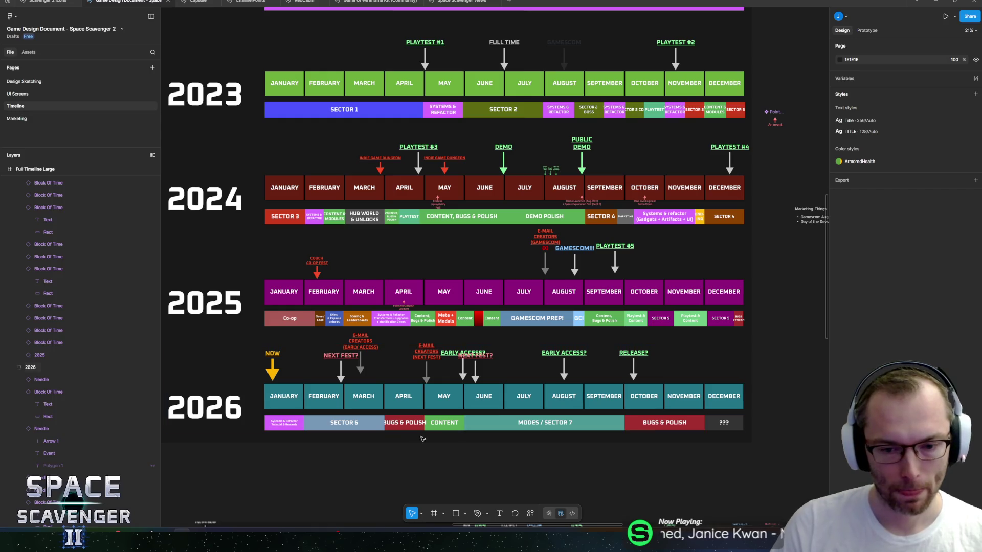
pyautogui.scroll(3, 437, 438)
pyautogui.hscroll(-1, 522, 427)
pyautogui.scroll(-2, 542, 430)
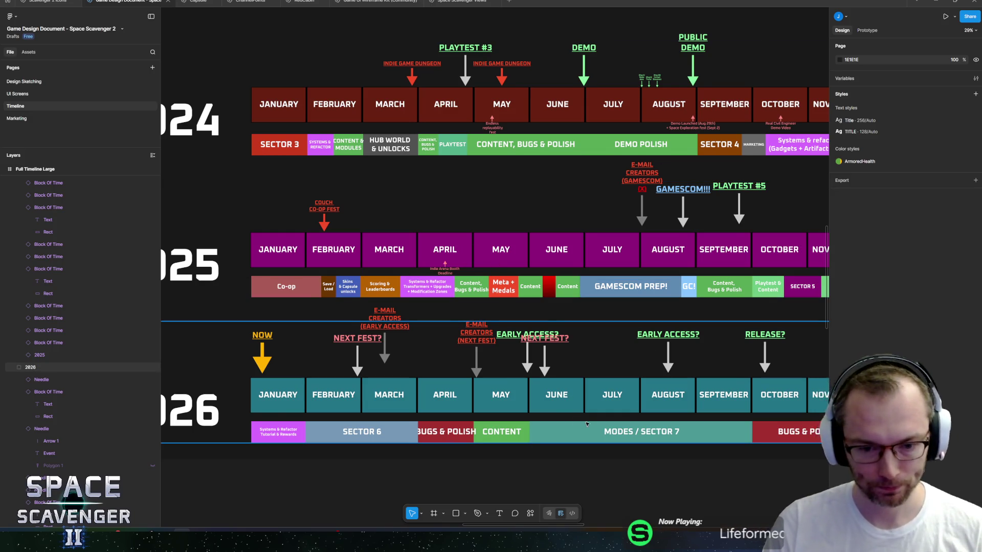
pyautogui.moveTo(586, 423); pyautogui.dragTo(557, 391)
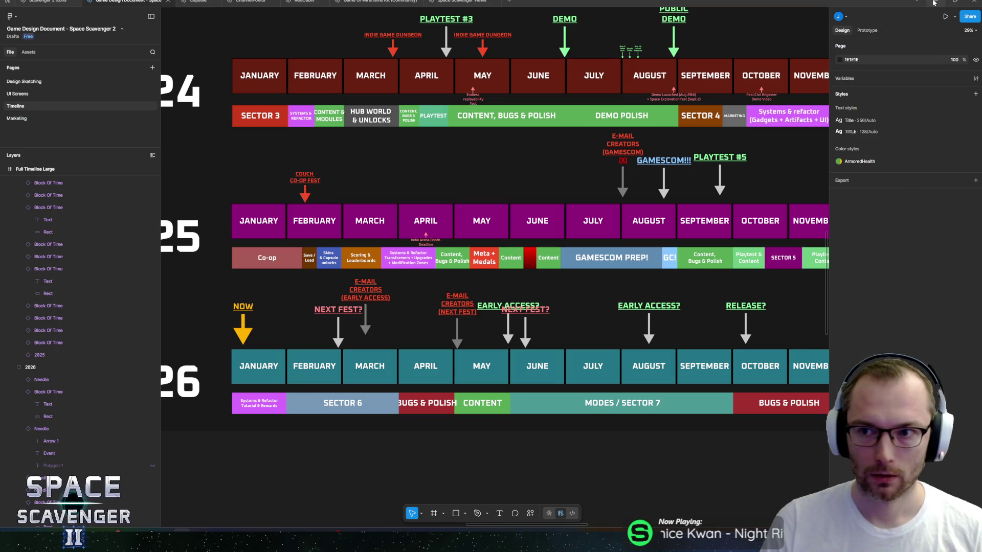
pyautogui.hscroll(2, 401, 316)
pyautogui.scroll(-5, 400, 316)
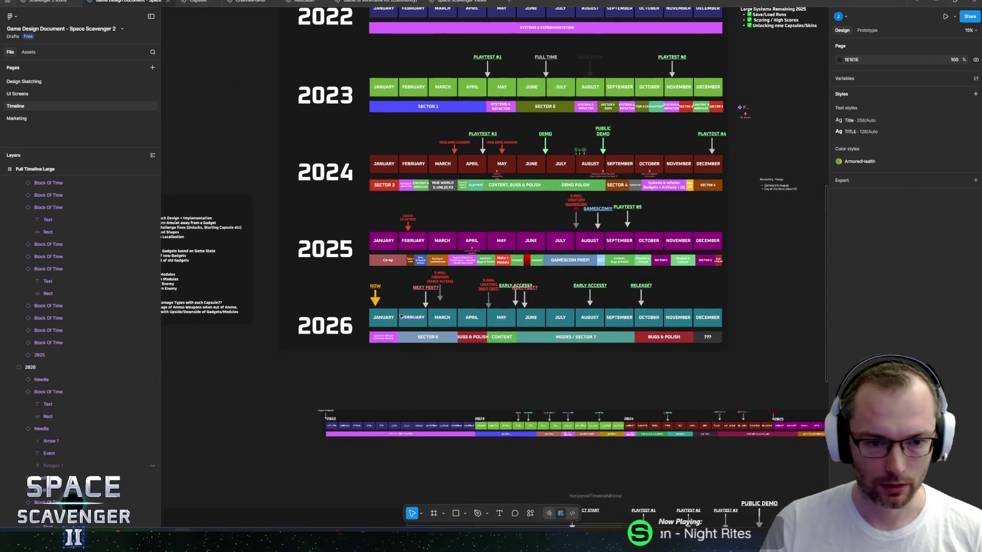
pyautogui.scroll(3, 401, 316)
pyautogui.scroll(6, 388, 358)
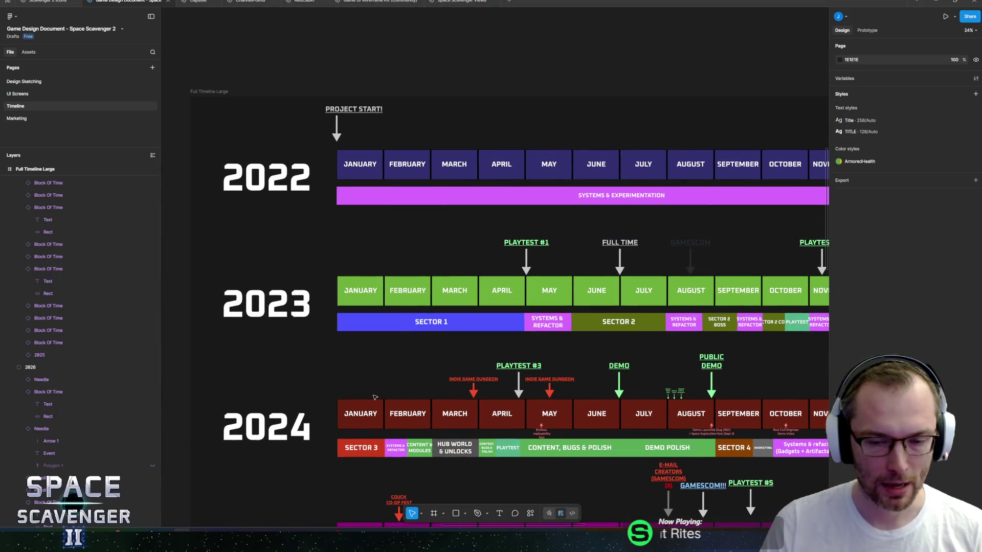
pyautogui.hscroll(3, 375, 398)
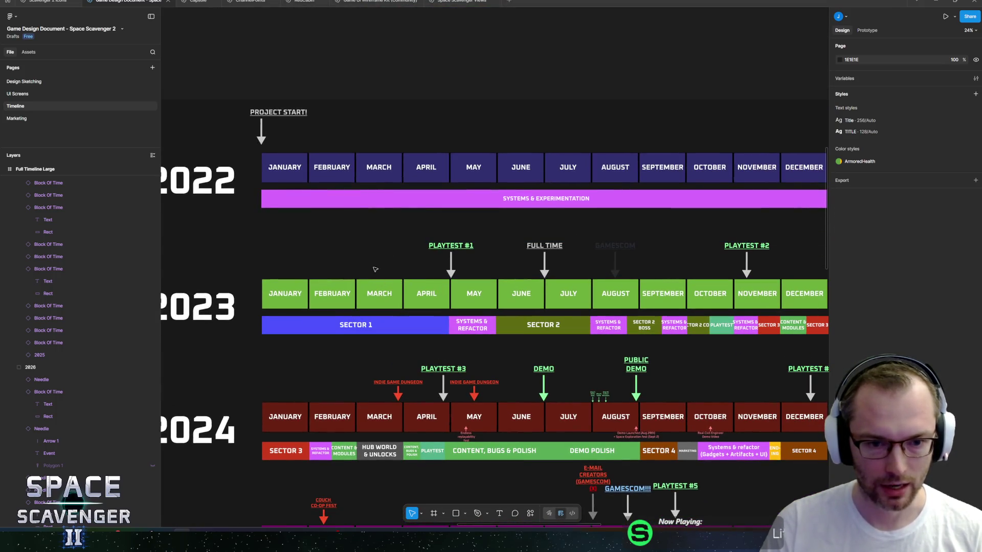
pyautogui.hscroll(-4, 389, 266)
# Step: Pan through the Figma timeline from the 2022 group down to the 2026 row
pyautogui.click(307, 225)
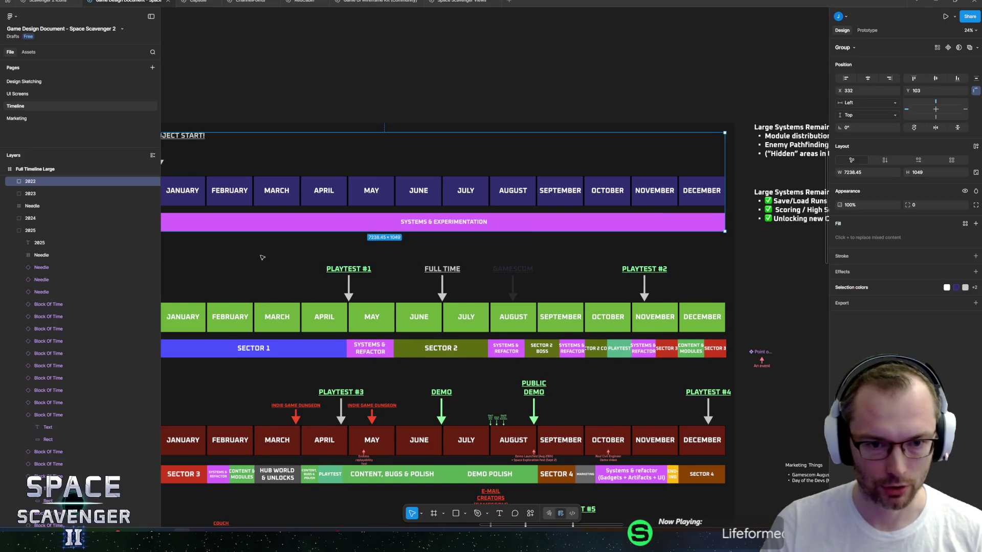
pyautogui.scroll(1, 262, 257)
pyautogui.hscroll(-1, 263, 257)
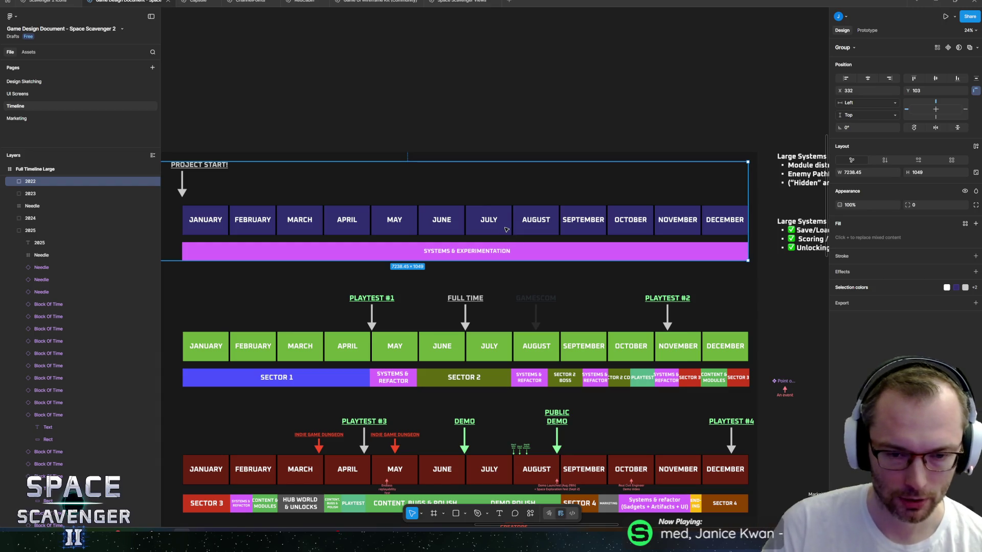
pyautogui.scroll(-10, 506, 229)
pyautogui.scroll(5, 505, 300)
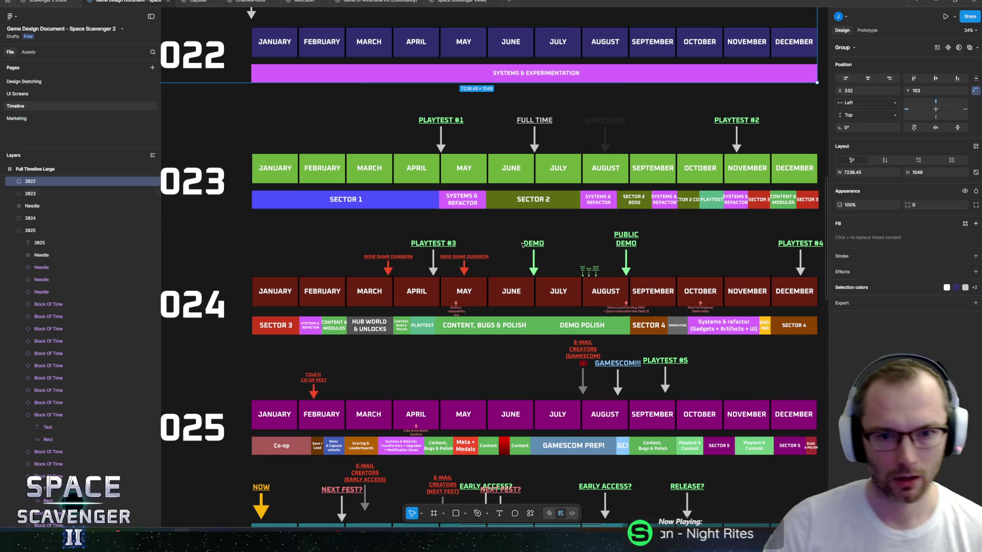
pyautogui.hscroll(-3, 365, 207)
pyautogui.scroll(-1, 445, 140)
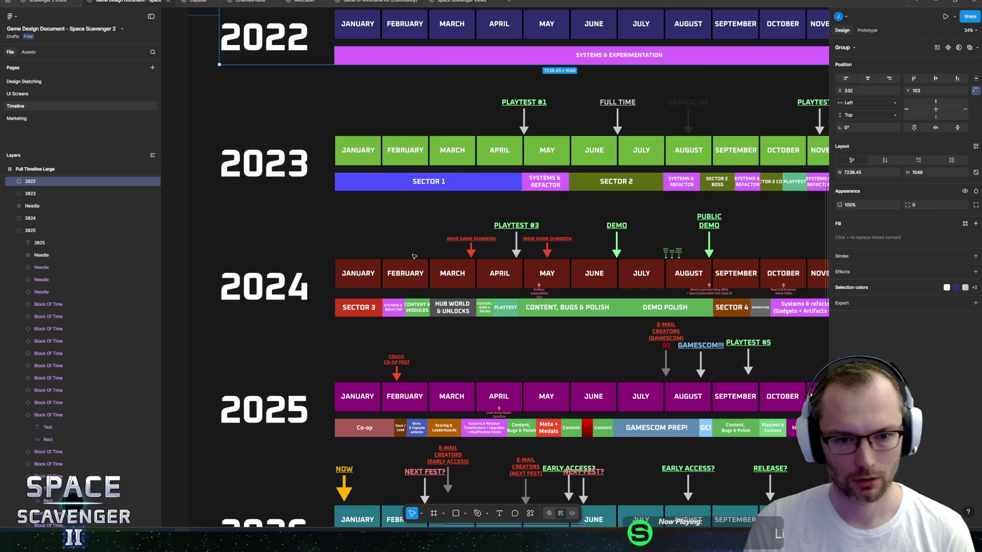
pyautogui.hscroll(3, 309, 314)
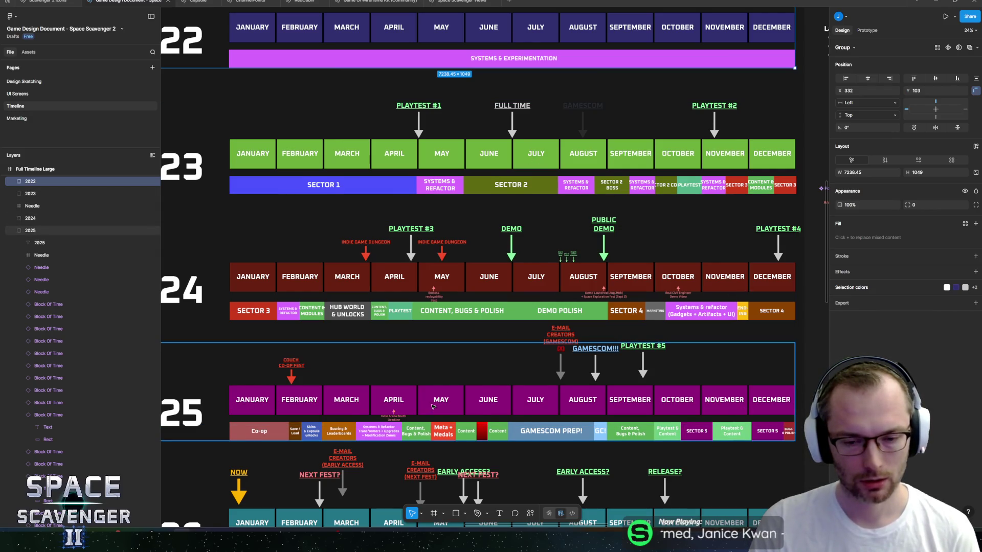
pyautogui.moveTo(432, 407); pyautogui.dragTo(472, 291)
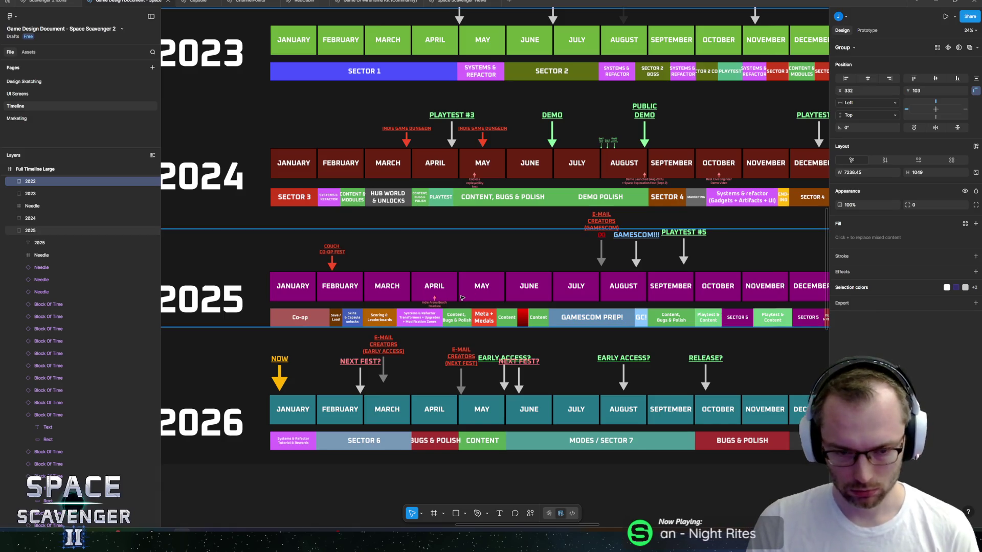
pyautogui.scroll(-2, 511, 256)
pyautogui.hscroll(1, 594, 215)
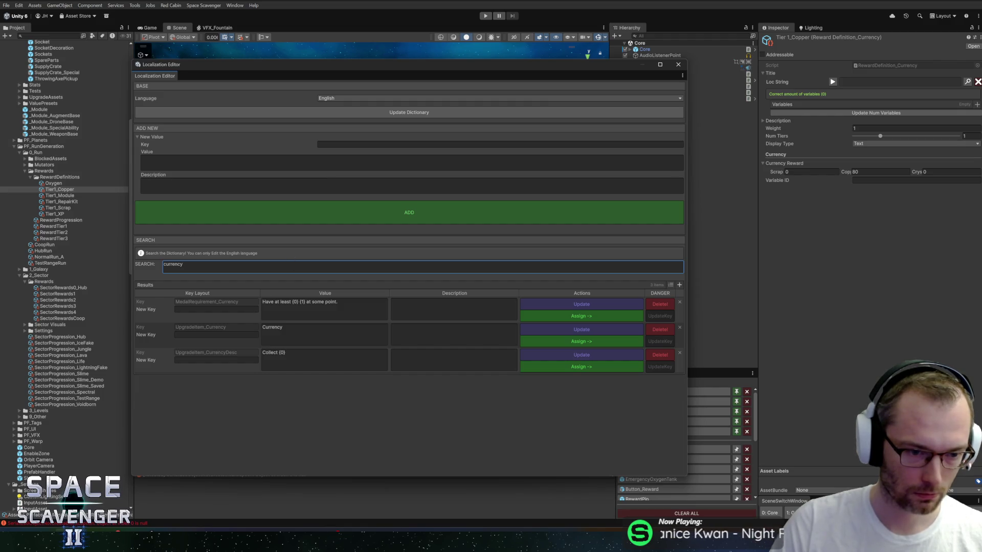
# Step: Filter by 'upgradeitem' and rename the UpgradeItem_Currency key to RewardTitle_Currency
pyautogui.click(217, 335)
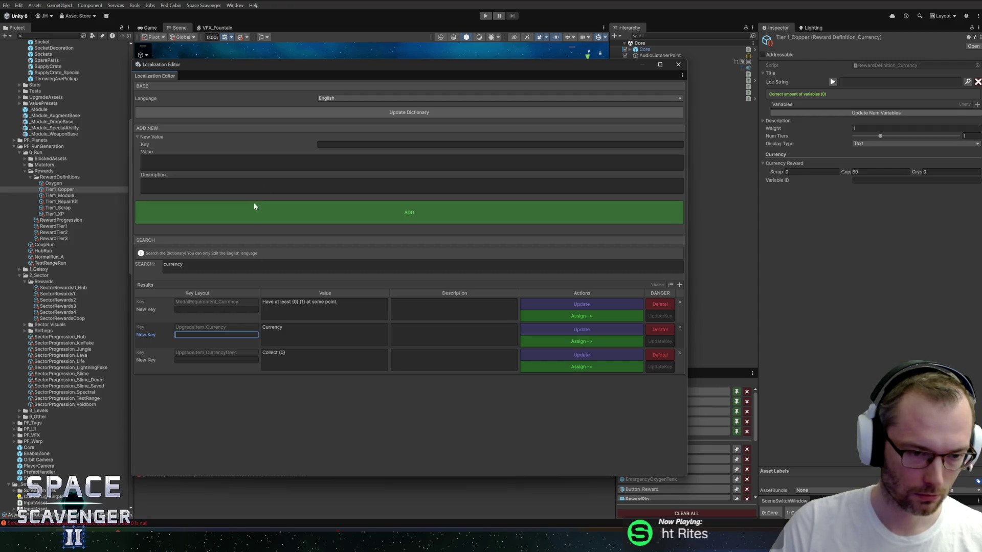
pyautogui.click(325, 147)
pyautogui.write('upgradeitem')
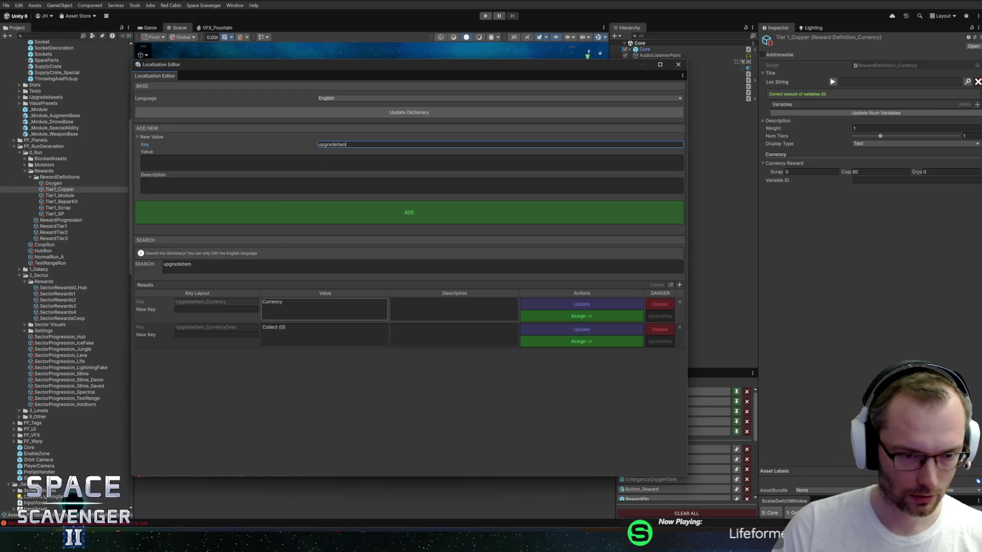
pyautogui.click(307, 315)
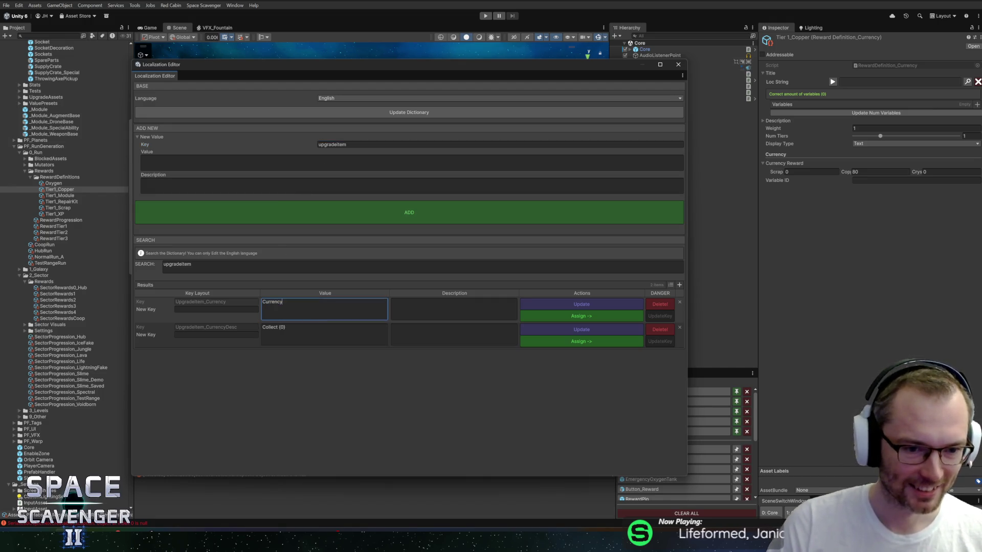
pyautogui.click(216, 310)
pyautogui.write('Re')
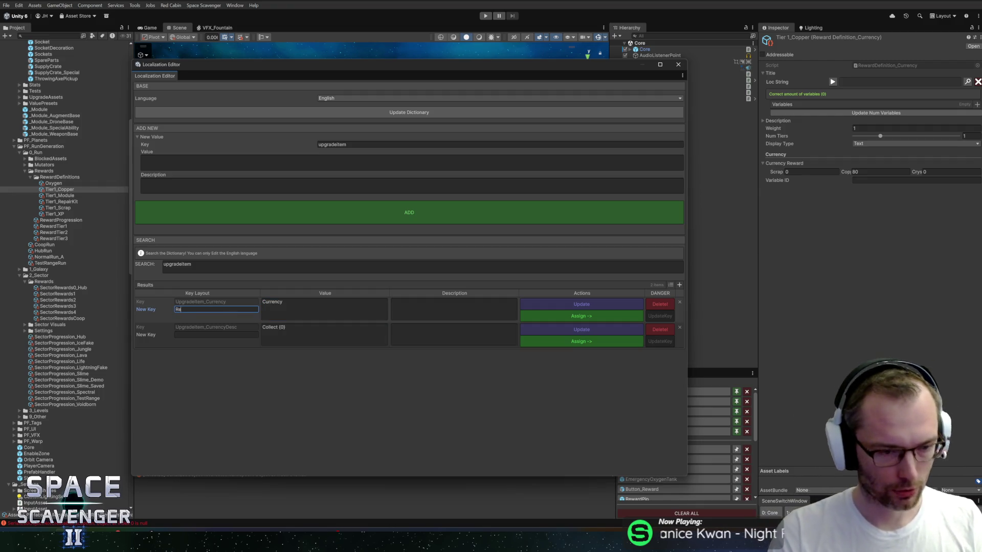
pyautogui.write('wardTitle_')
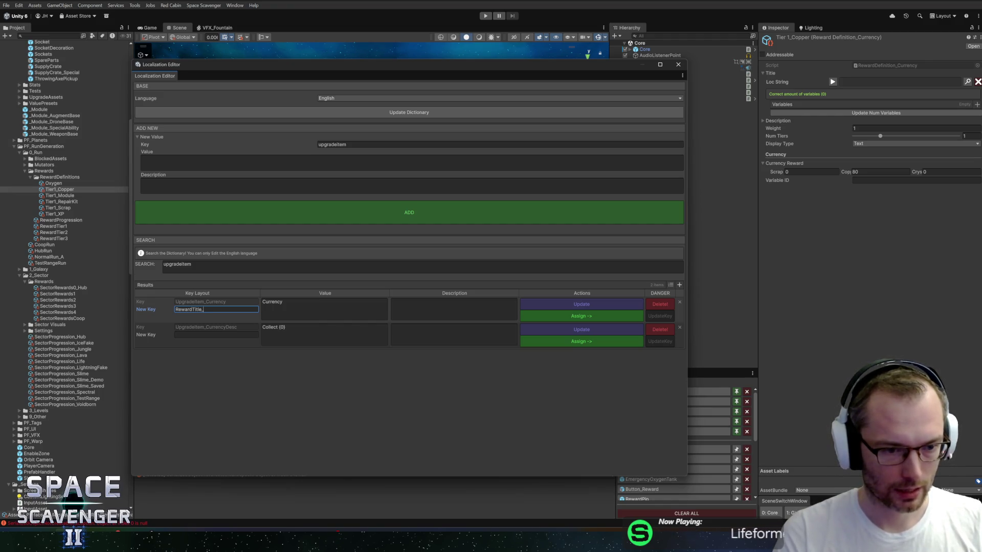
pyautogui.write('Currency')
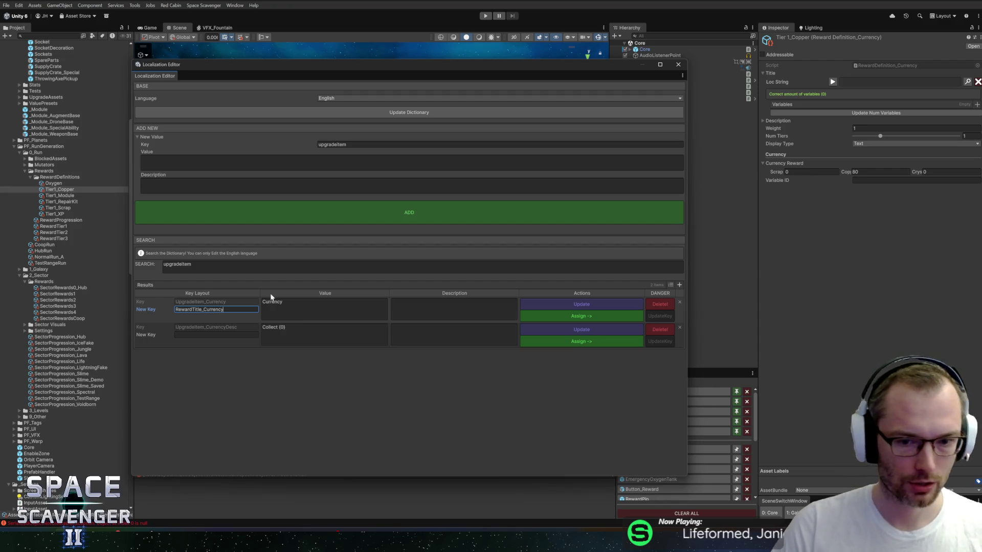
pyautogui.click(660, 317)
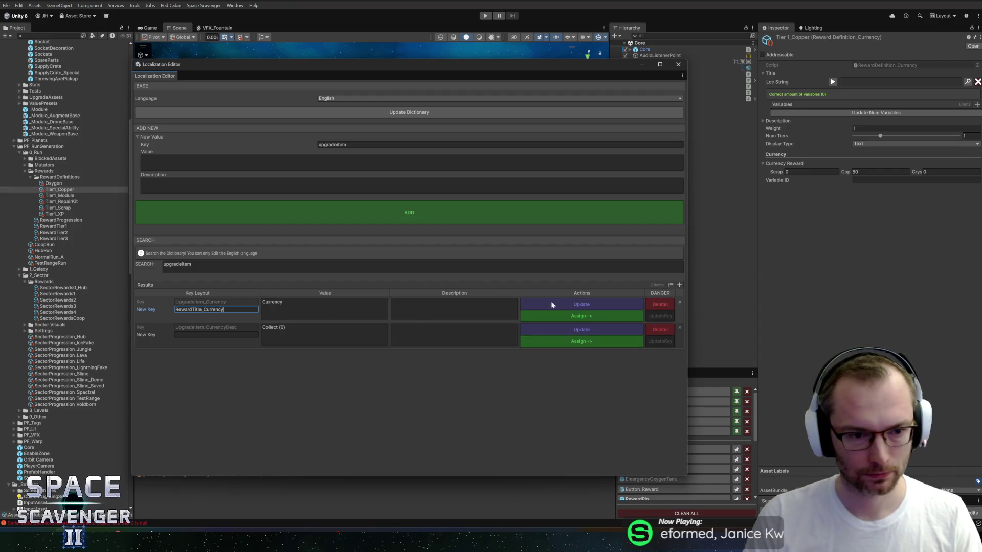
# Step: Search the dictionary for 'currency' and assign RewardTitle_Currency as Tier1_Copper's title
pyautogui.click(271, 263)
pyautogui.write('currency')
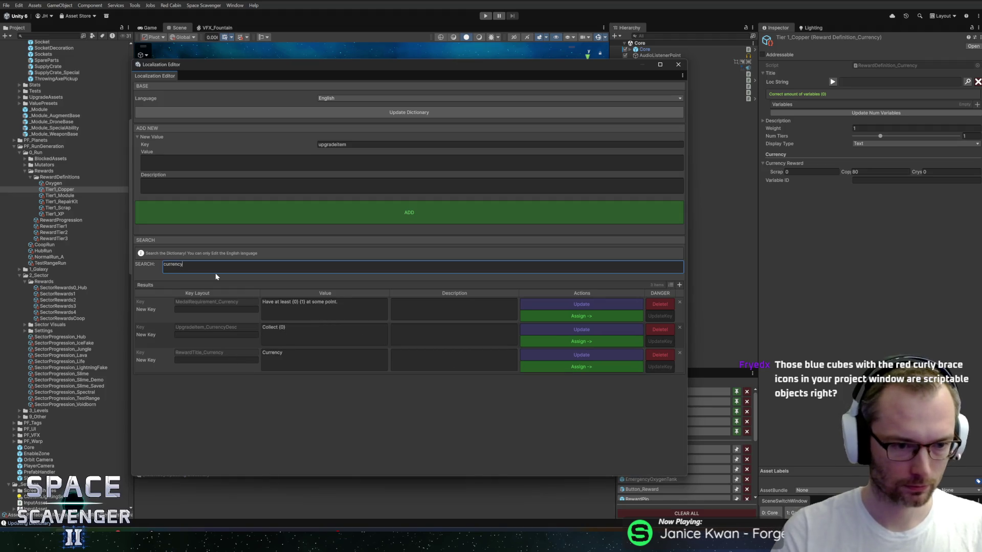
pyautogui.click(543, 367)
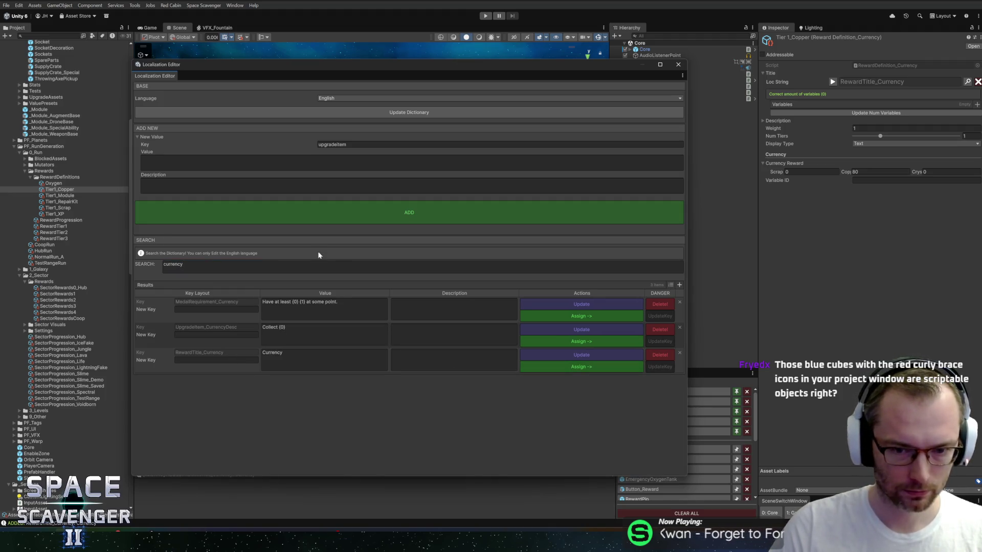
# Step: Search for 'upgradeitem' and begin editing the UpgradeItem_CurrencyDesc key
pyautogui.click(172, 265)
pyautogui.press('BackSpace')
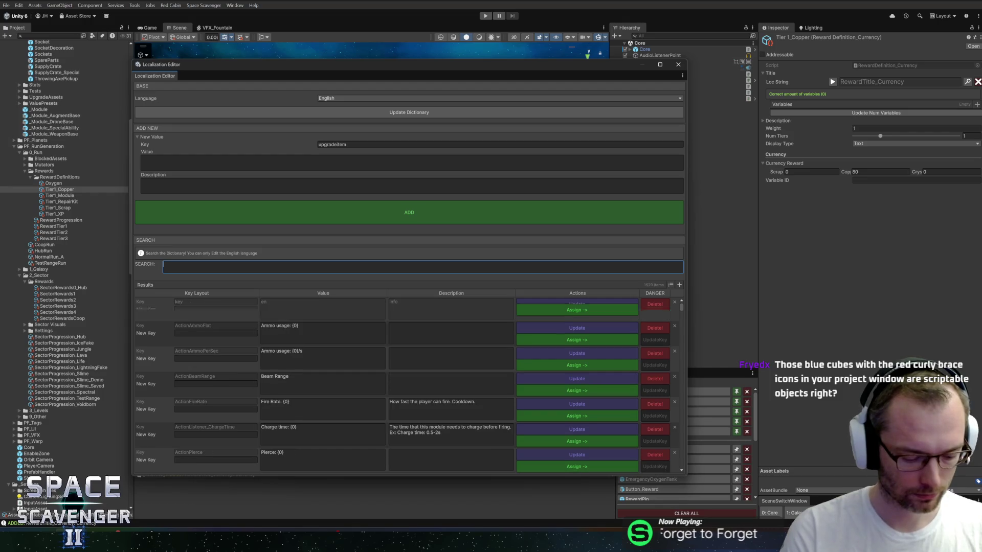
pyautogui.write('upgradeitem')
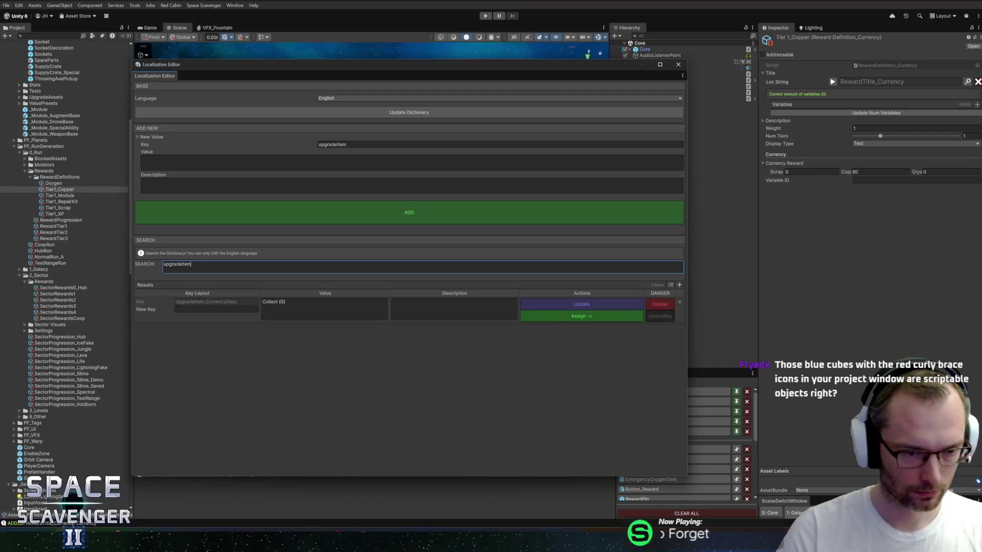
pyautogui.click(216, 309)
pyautogui.write('Reward')
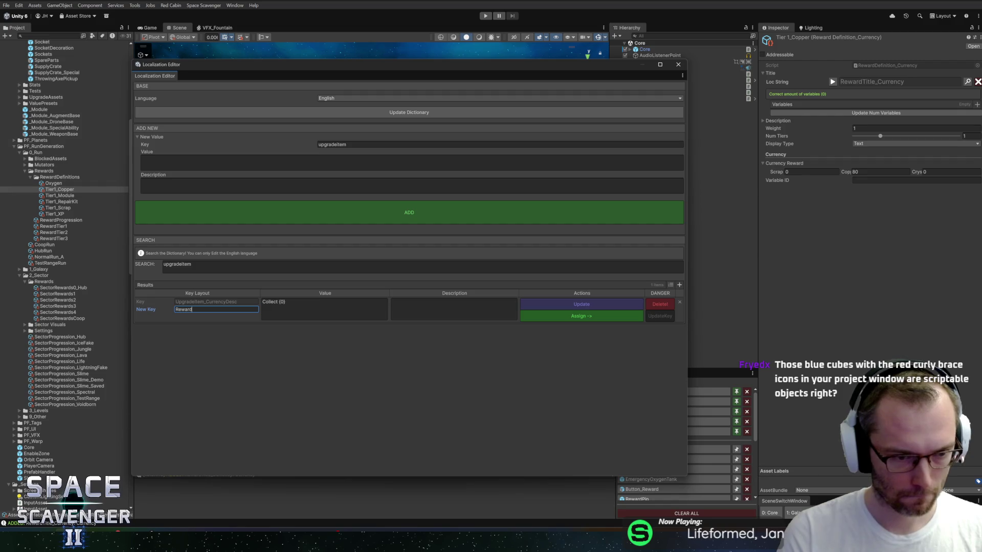
pyautogui.click(173, 265)
# Step: Filter the dictionary by 'rewardtit' to list RewardTitle_Oxygen and RewardTitle_Currency
pyautogui.write('re')
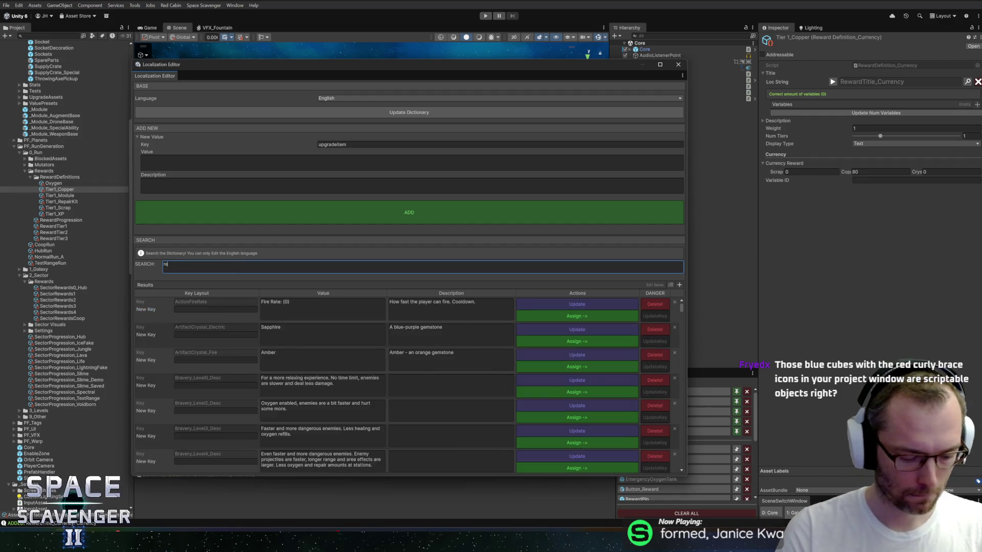
pyautogui.write('wardtit')
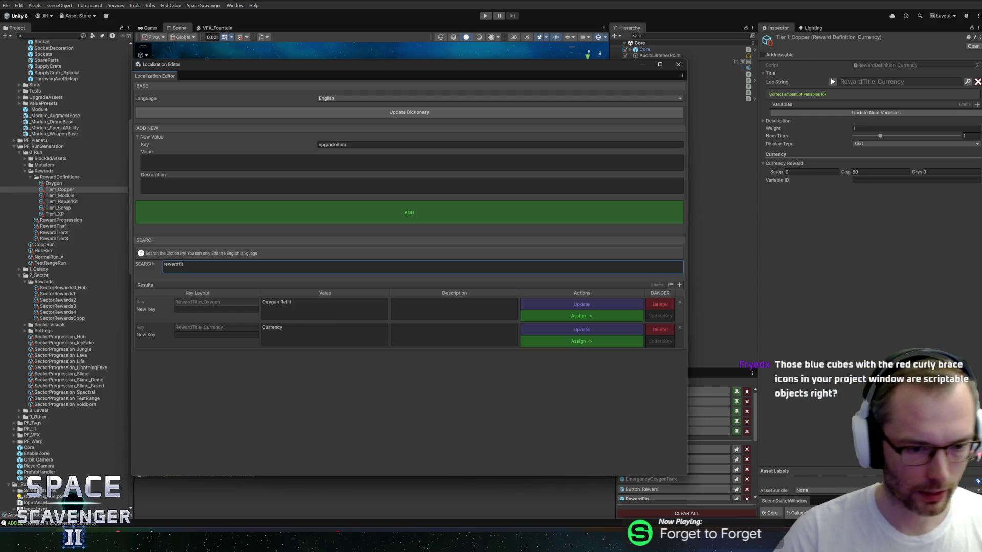
pyautogui.click(194, 334)
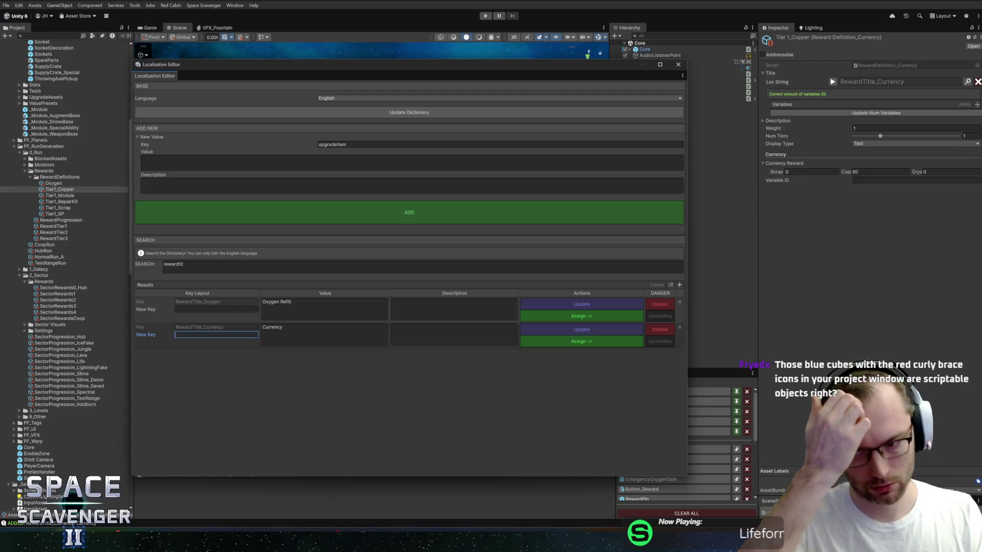
pyautogui.click(242, 264)
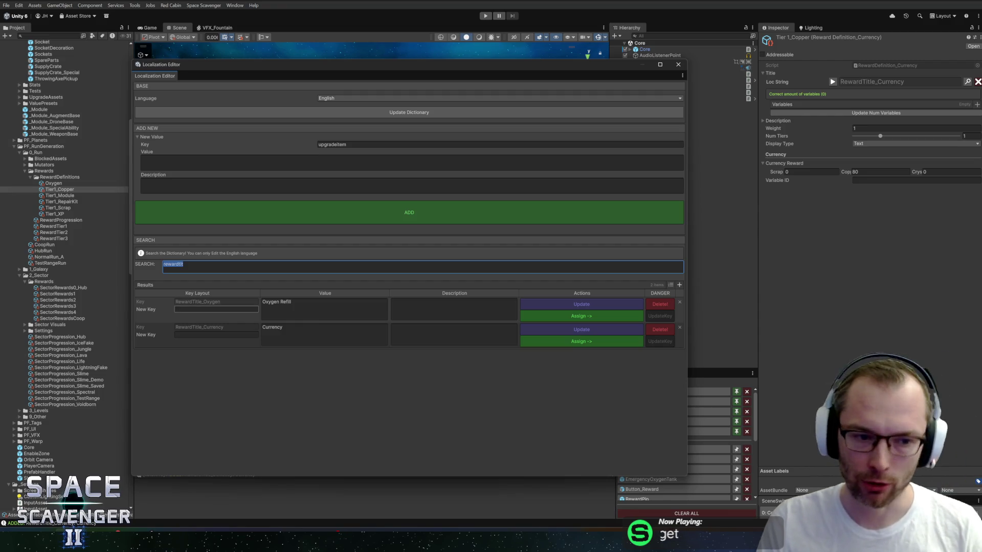
# Step: Search the dictionary for RewardDescription_Currency, then filter it by 'upgradeit' instead
pyautogui.press('End')
pyautogui.hotkey('ctrl', 'a')
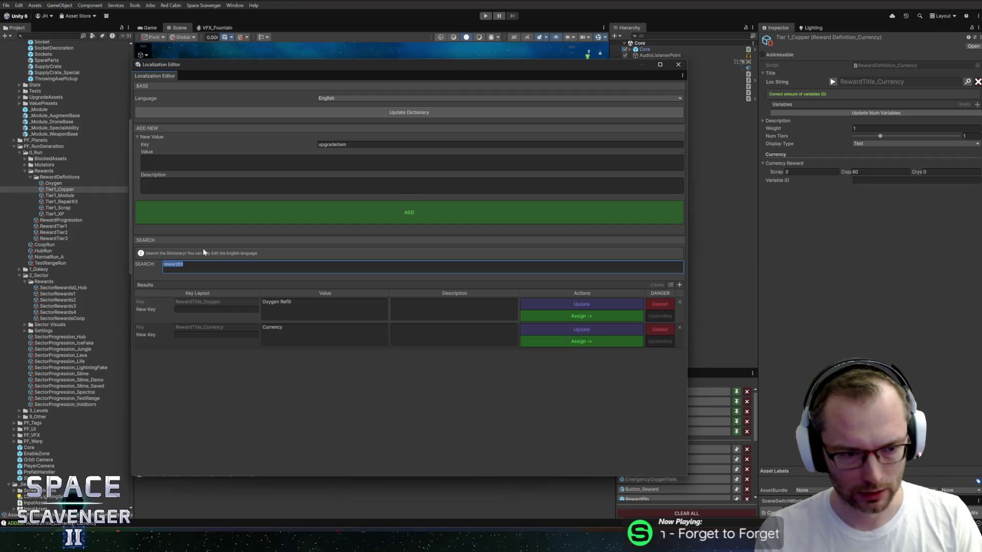
pyautogui.write('R')
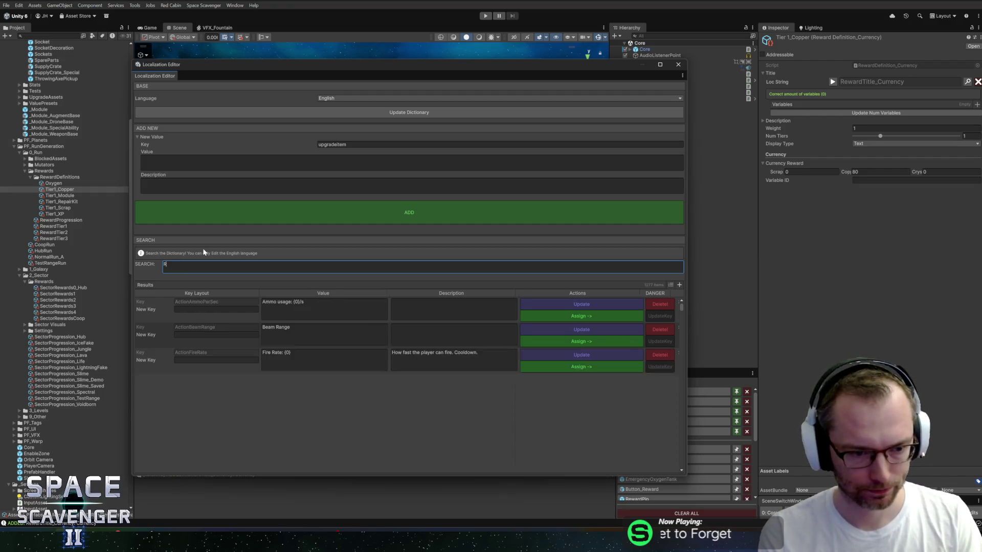
pyautogui.write('ewardDesc')
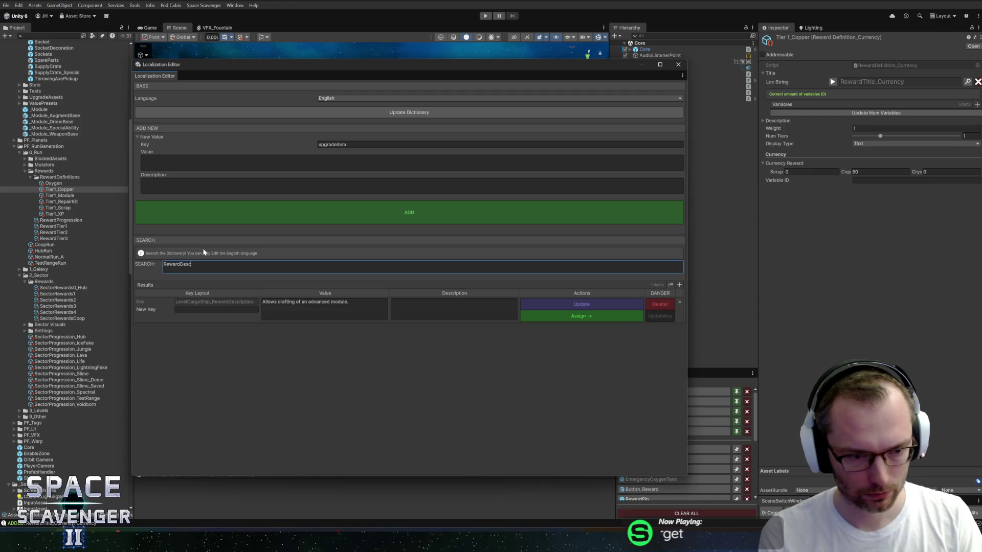
pyautogui.press('BackSpace')
pyautogui.press('BackSpace')
pyautogui.press('BackSpace')
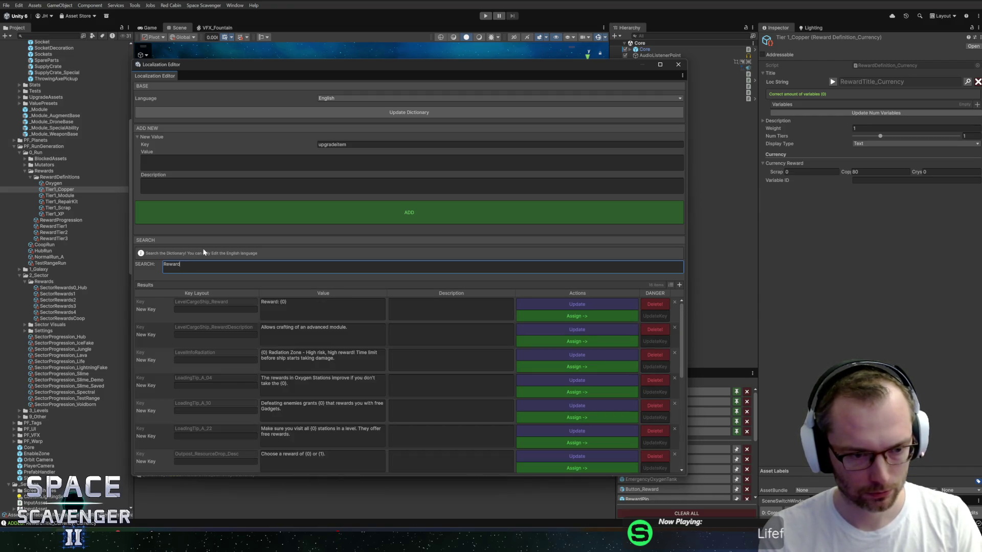
pyautogui.write('s')
pyautogui.press('BackSpace')
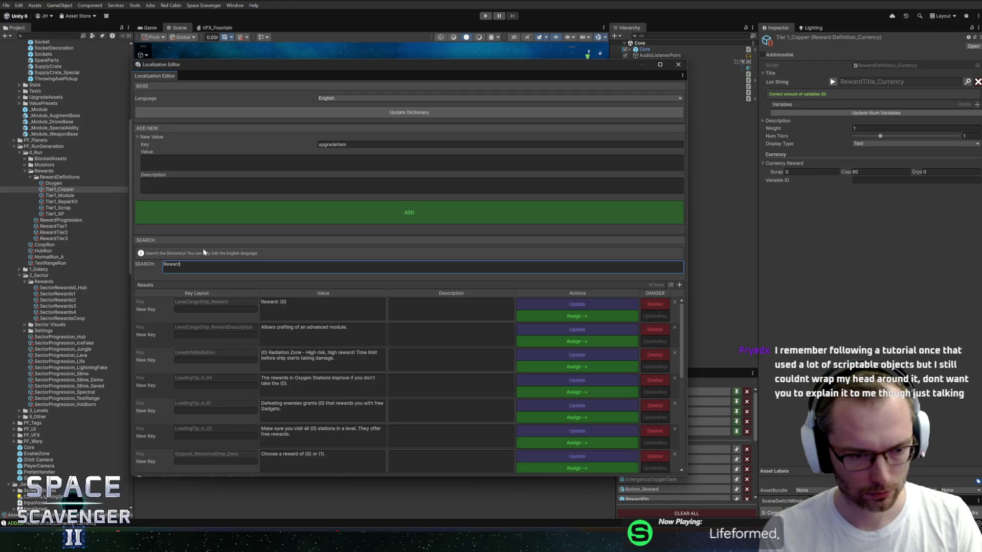
pyautogui.write('tit')
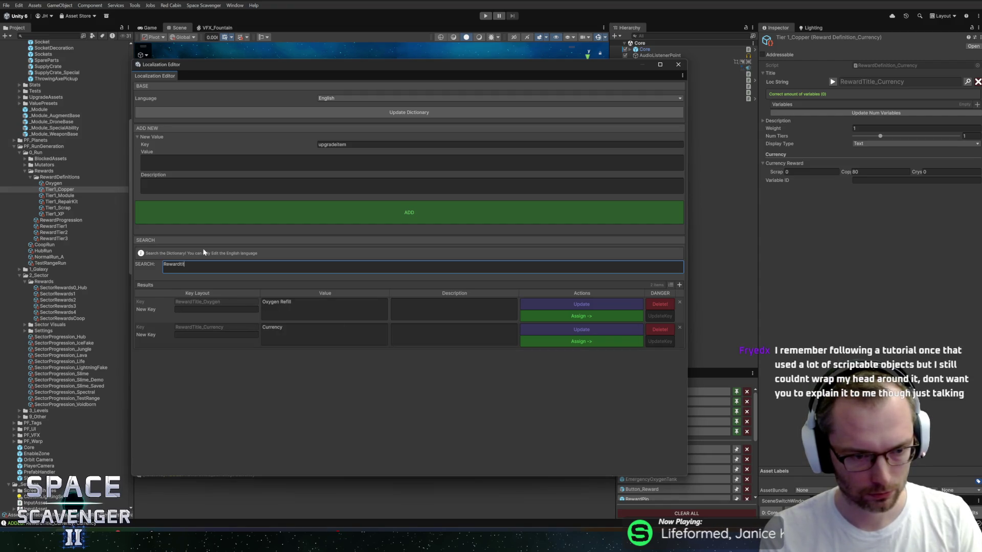
pyautogui.press('BackSpace')
pyautogui.press('BackSpace')
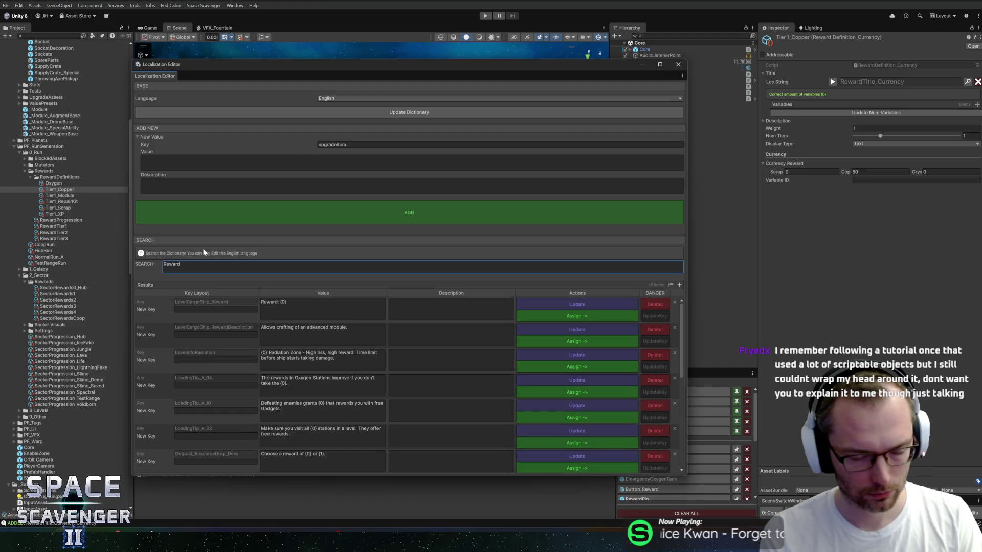
pyautogui.write('D')
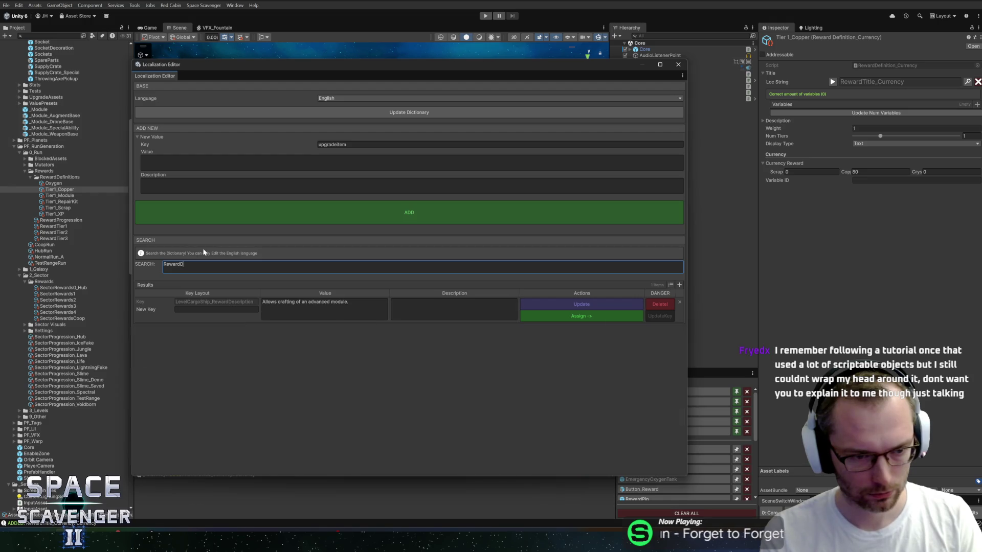
pyautogui.write('escription_Currency')
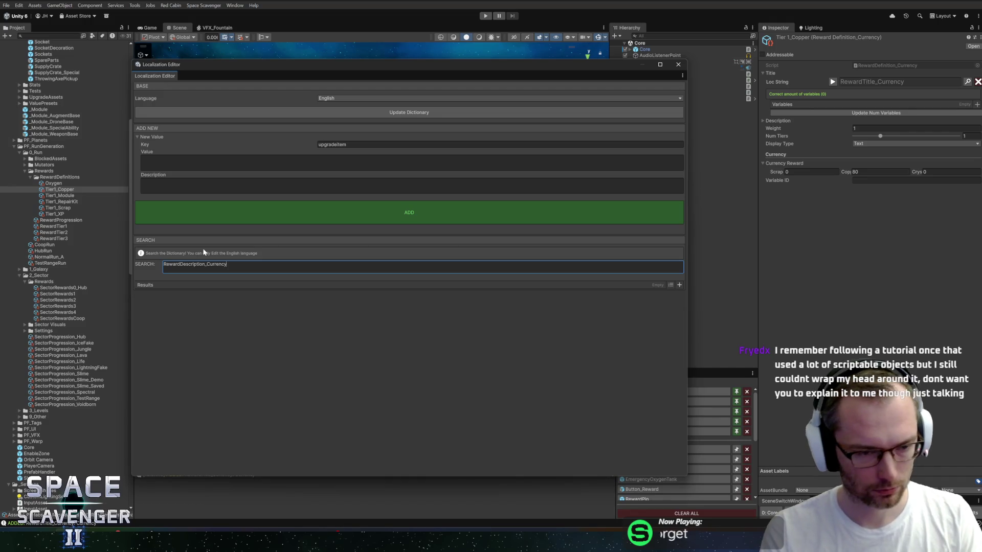
pyautogui.hotkey('ctrl', 'a')
pyautogui.press('BackSpace')
pyautogui.write('upgradeit')
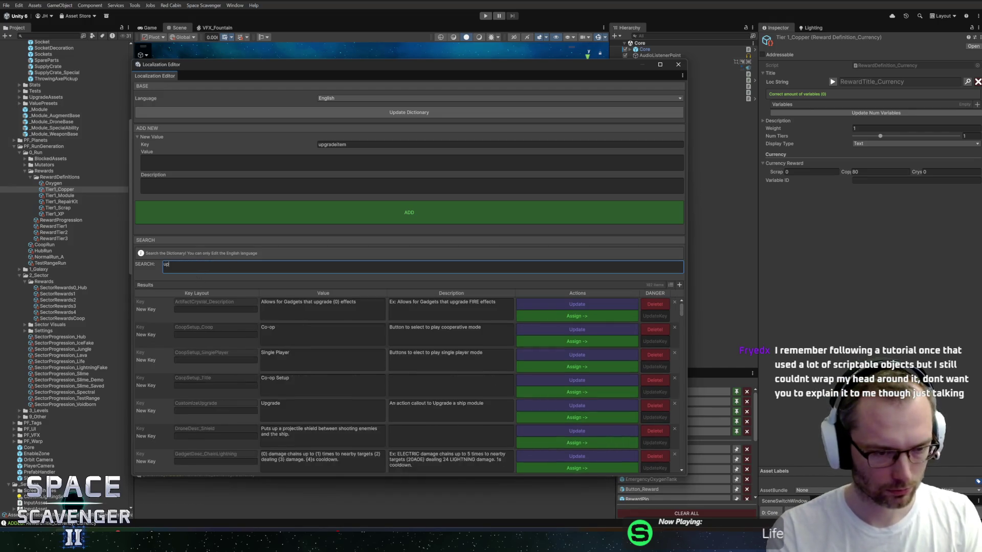
# Step: Rename the UpgradeItem_CurrencyDesc key to RewardDescription_Currency, keeping its Collect {0} value
pyautogui.click(216, 309)
pyautogui.write('RewardDescription_Currency')
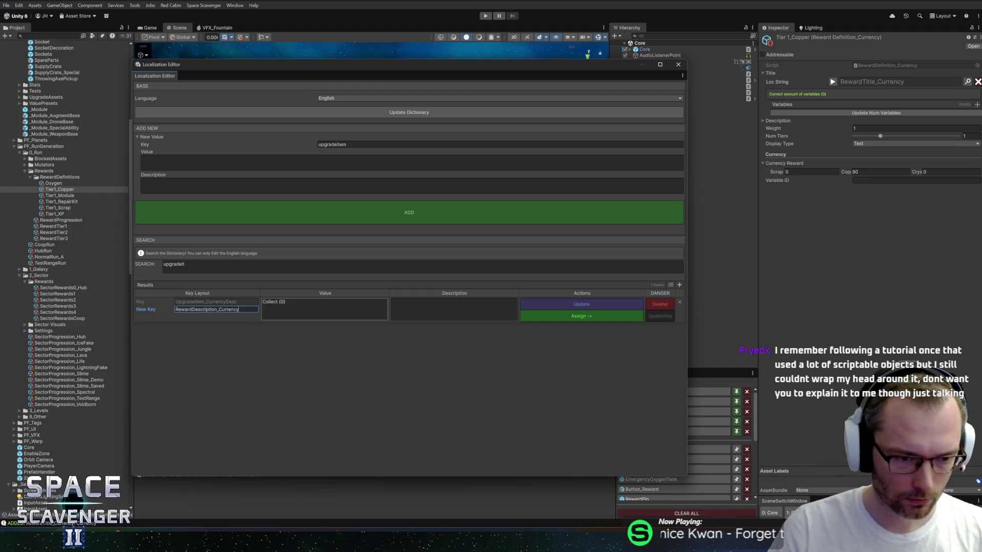
pyautogui.press('Tab')
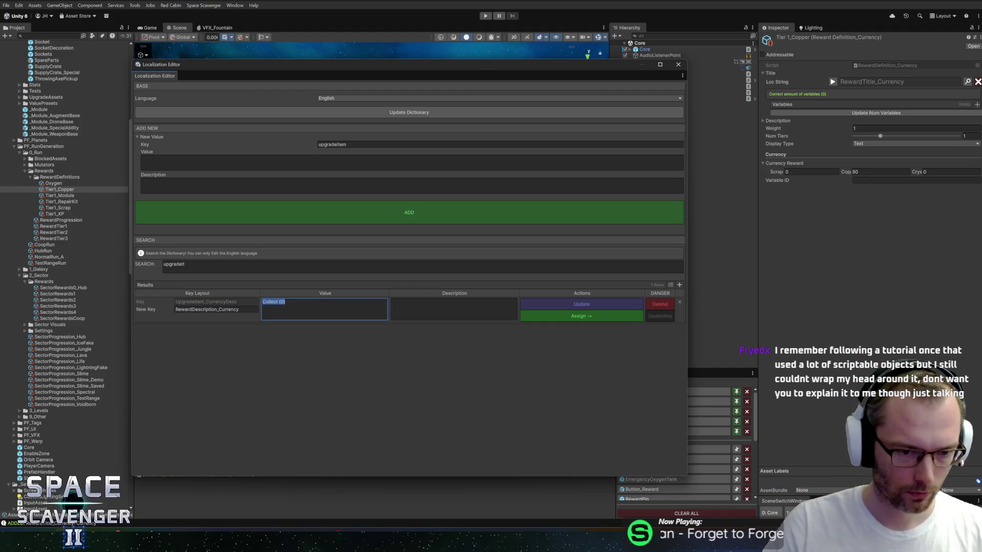
pyautogui.press('End')
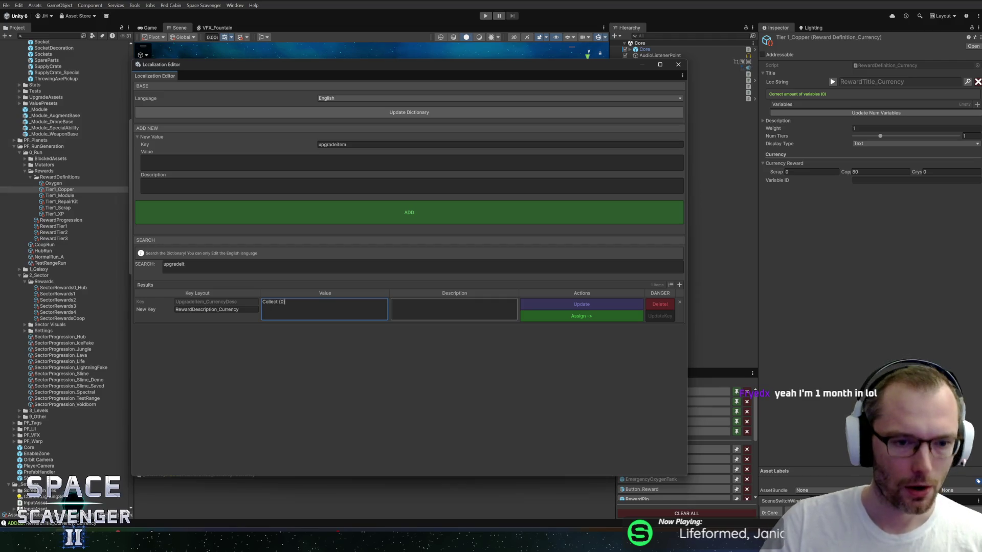
pyautogui.hotkey('ctrl', 'a')
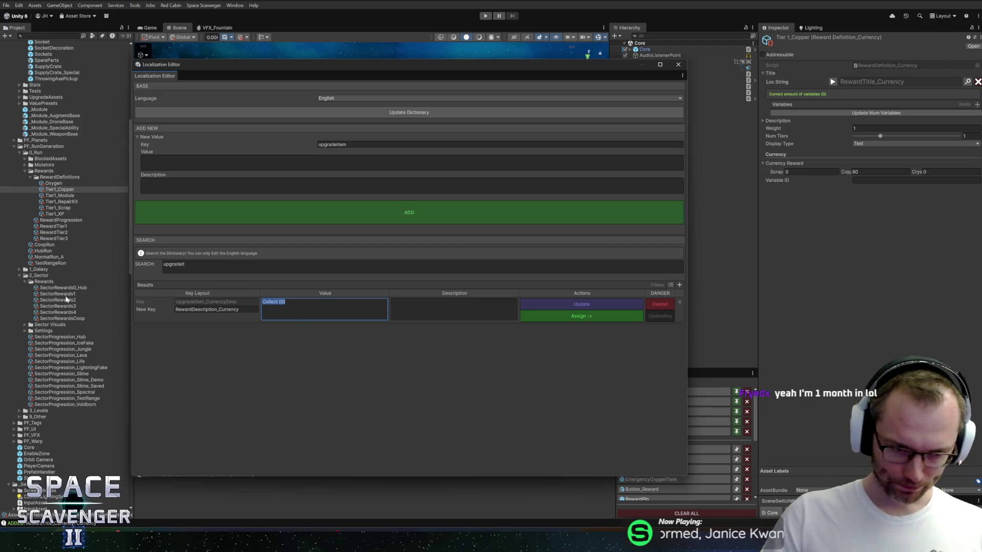
pyautogui.click(632, 316)
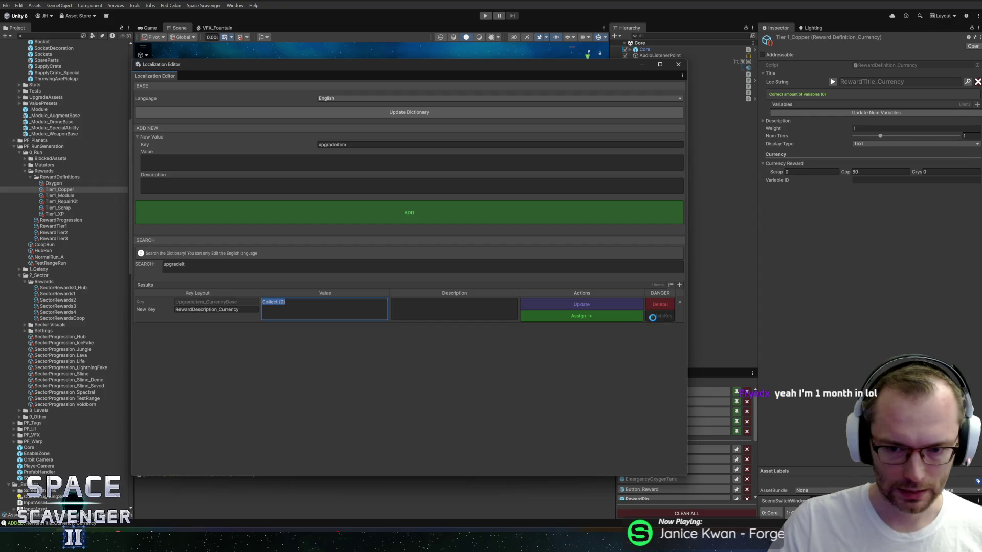
# Step: Verify RewardDescription_Currency reads Collect {0}, then close the Localization Editor
pyautogui.write('RewardDescription_Currency')
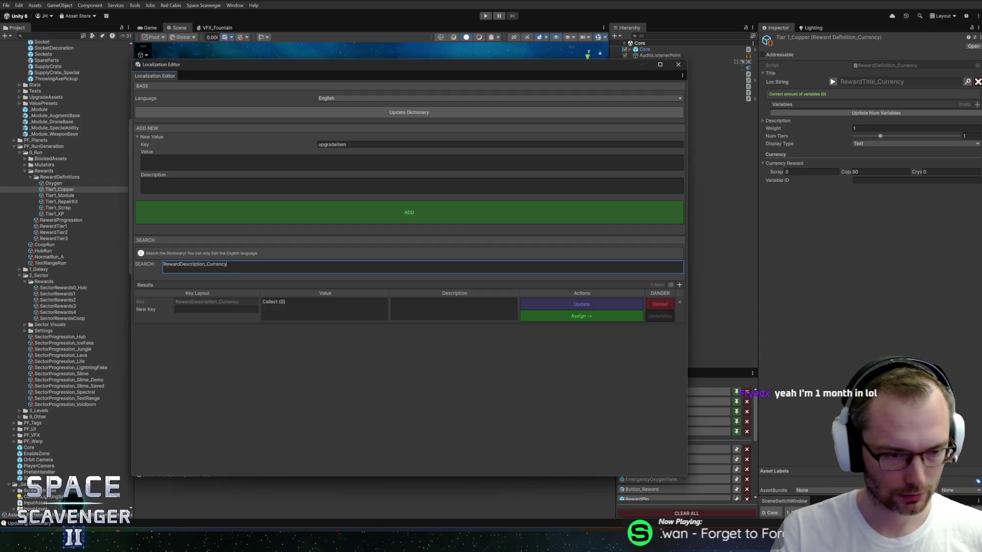
pyautogui.click(307, 307)
pyautogui.click(306, 306)
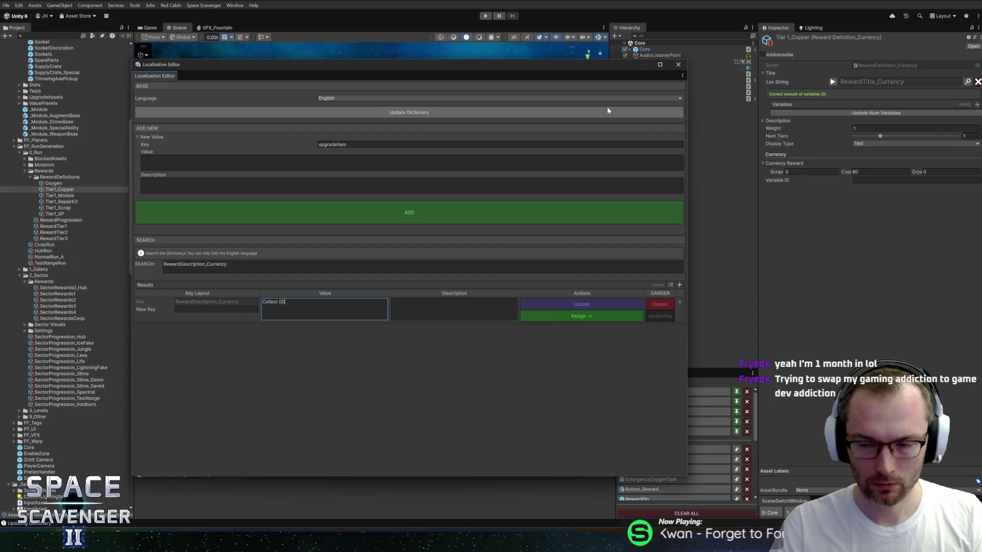
pyautogui.click(678, 65)
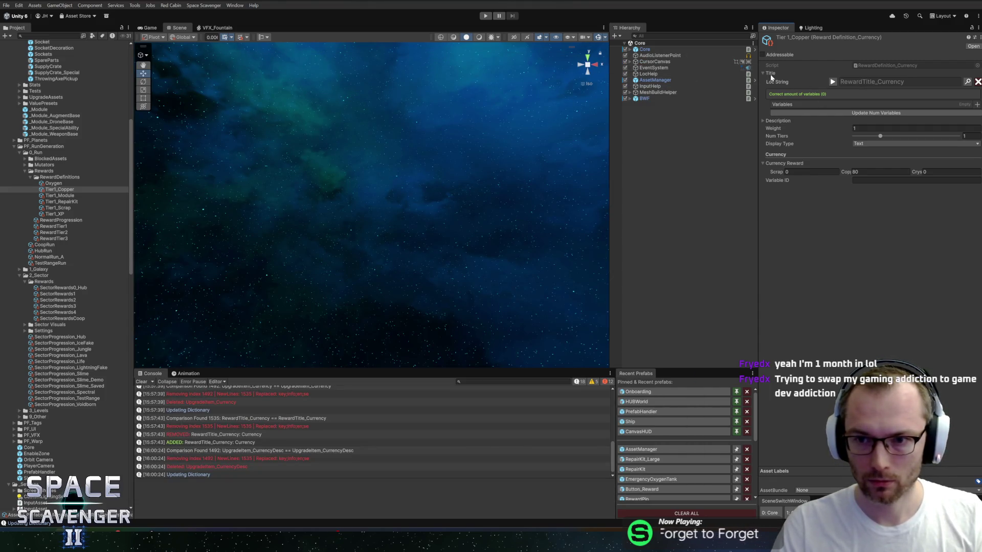
# Step: Assign RewardDescription_Currency as the Tier1_Copper reward's description
pyautogui.click(777, 121)
pyautogui.click(966, 129)
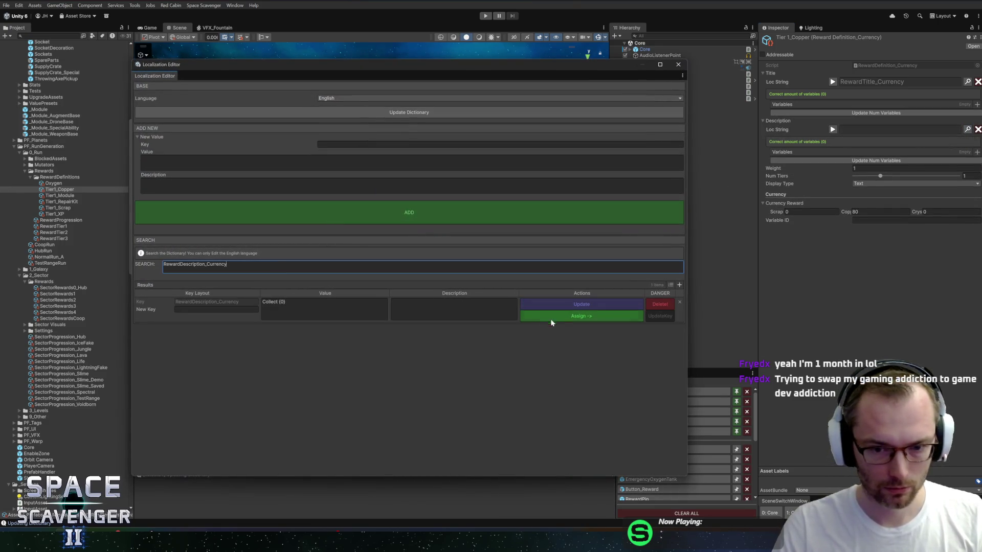
pyautogui.click(554, 316)
pyautogui.click(678, 64)
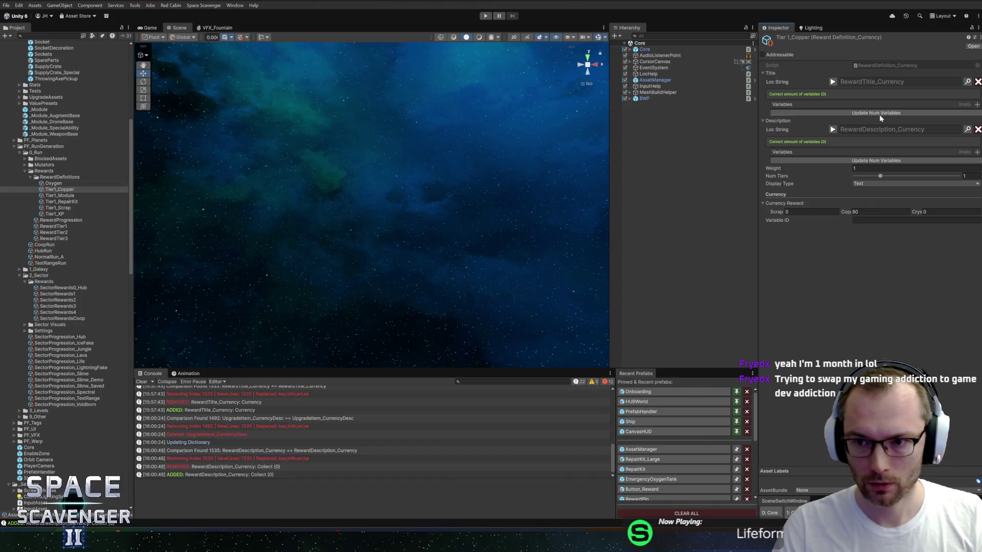
# Step: Add one description variable with Custom ID and Variable ID both set to 'currency'
pyautogui.click(882, 113)
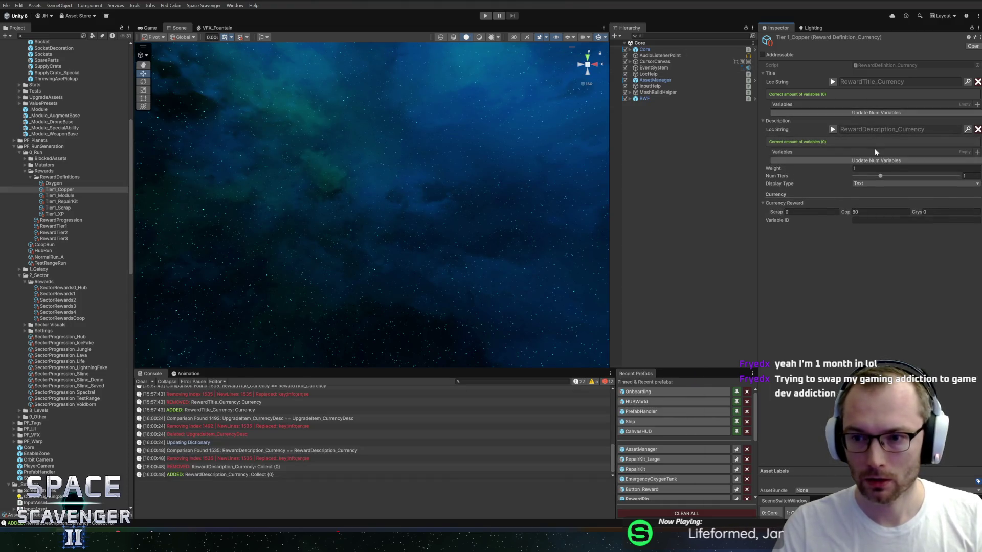
pyautogui.click(872, 165)
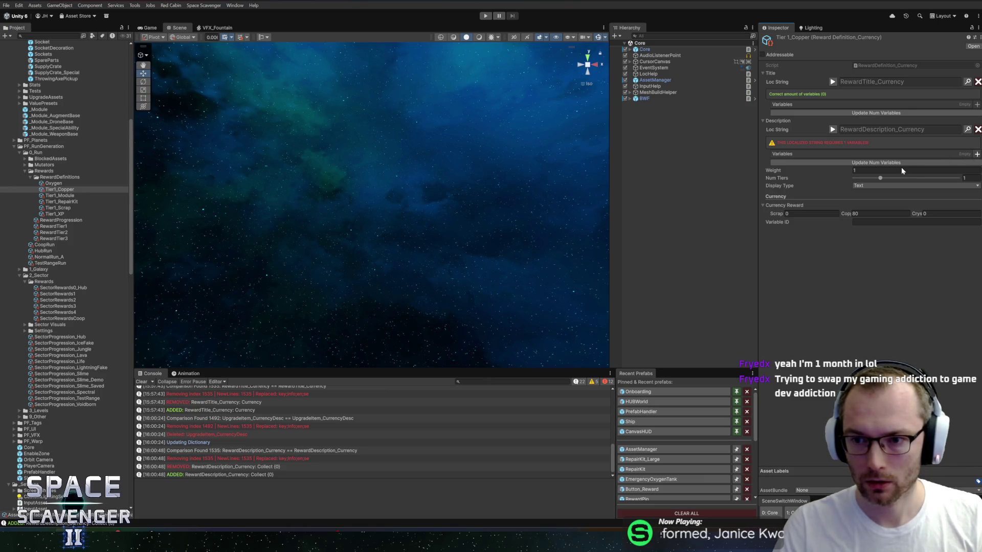
pyautogui.click(976, 154)
pyautogui.click(873, 189)
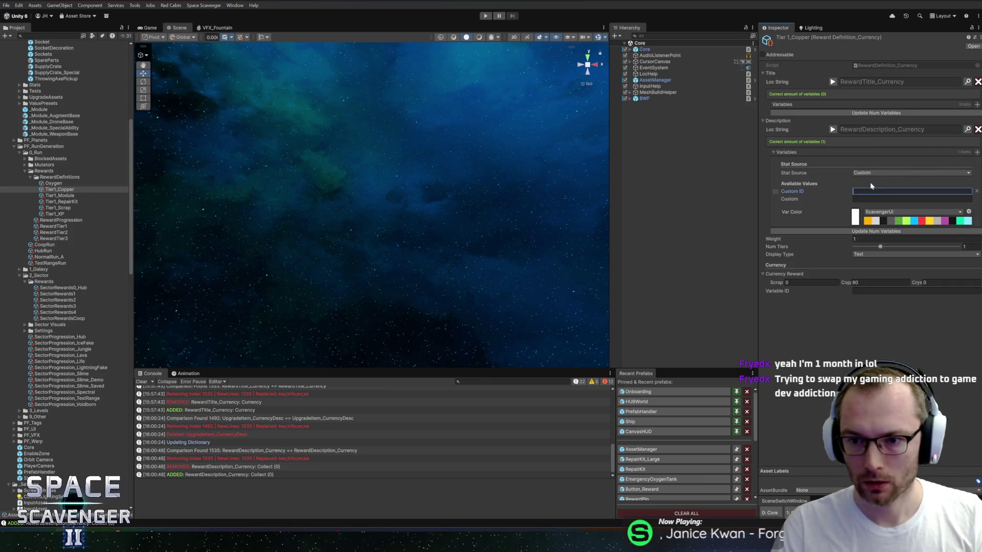
pyautogui.write('currency')
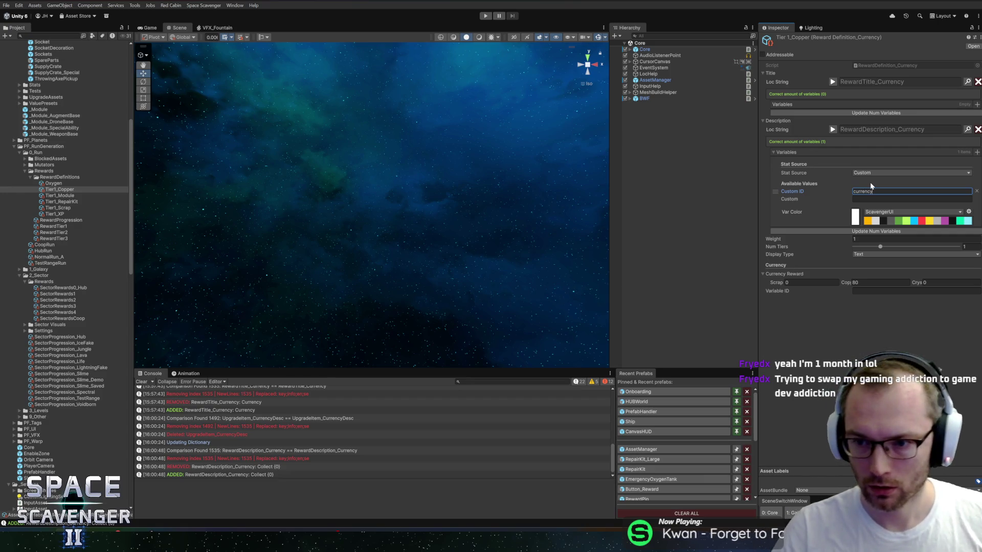
pyautogui.click(875, 292)
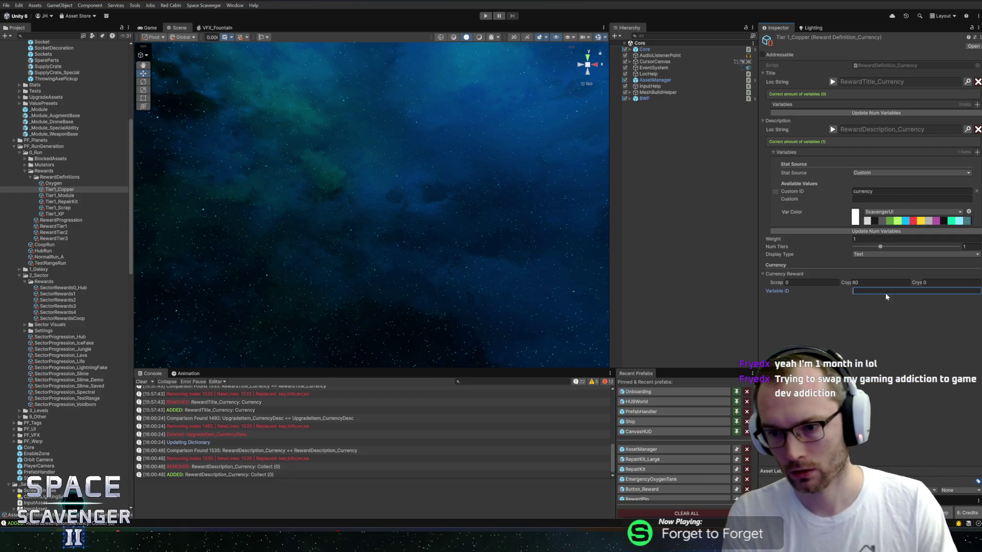
pyautogui.write('currency')
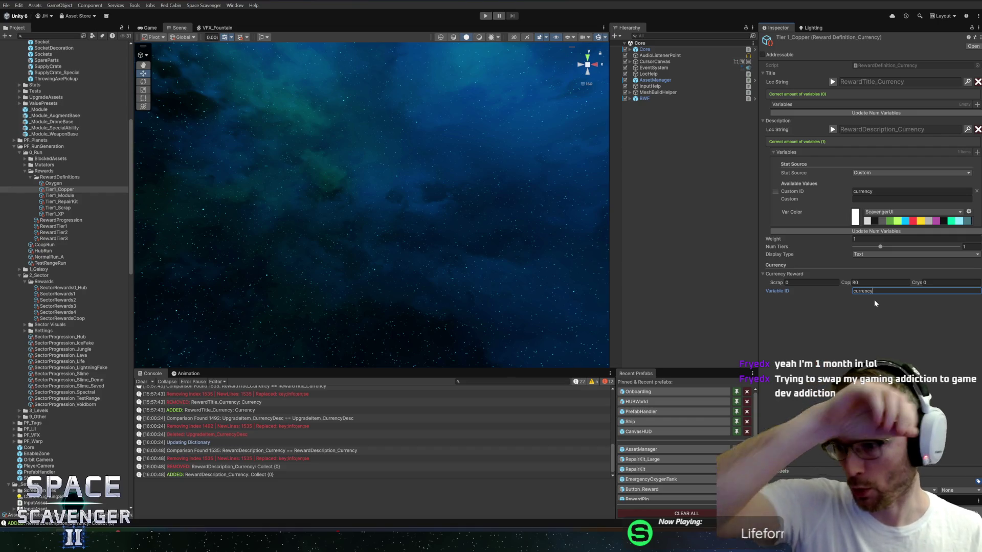
pyautogui.press('Return')
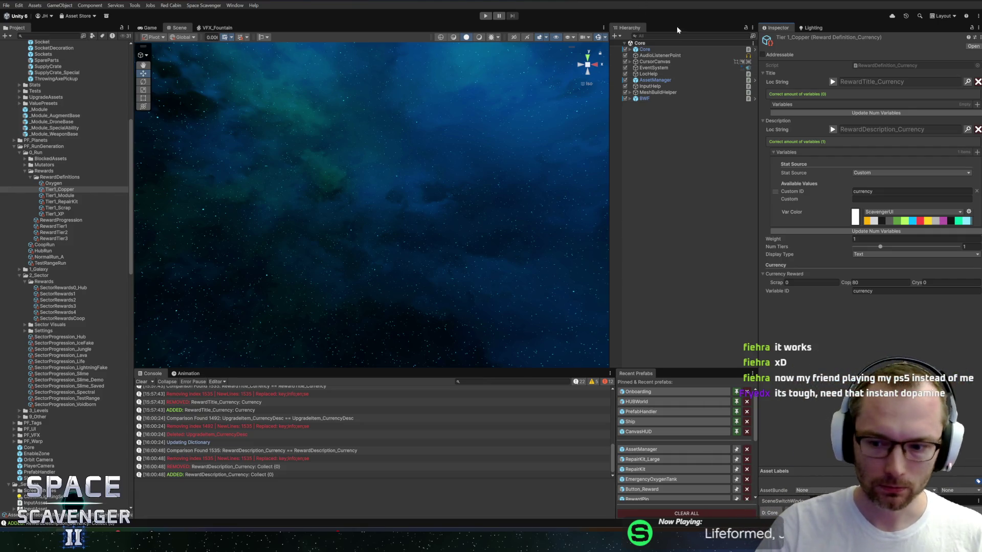
pyautogui.moveTo(757, 301); pyautogui.dragTo(764, 305)
pyautogui.moveTo(615, 310); pyautogui.dragTo(613, 310)
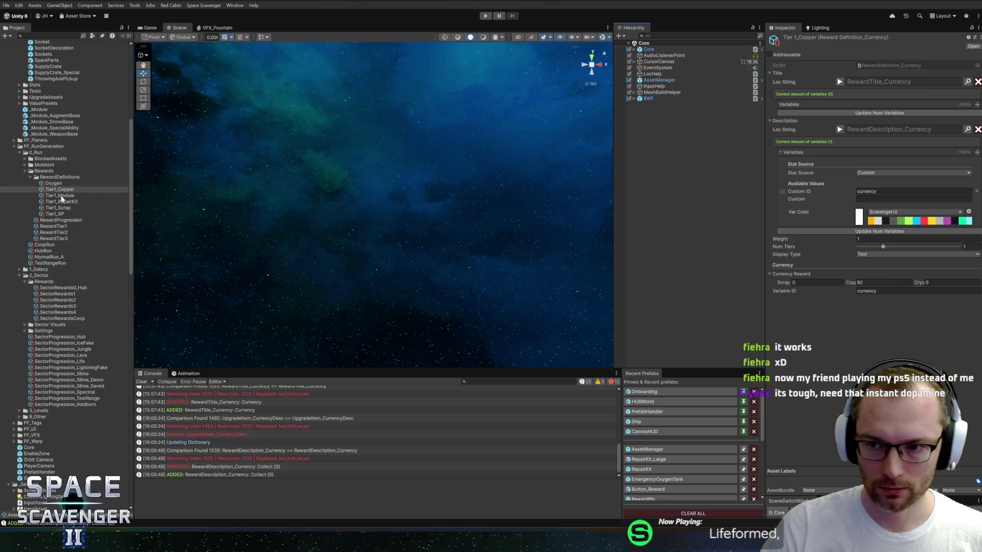
# Step: Confirm Tier1_Copper's title preview reads Currency, then select Tier1_Scrap
pyautogui.click(60, 196)
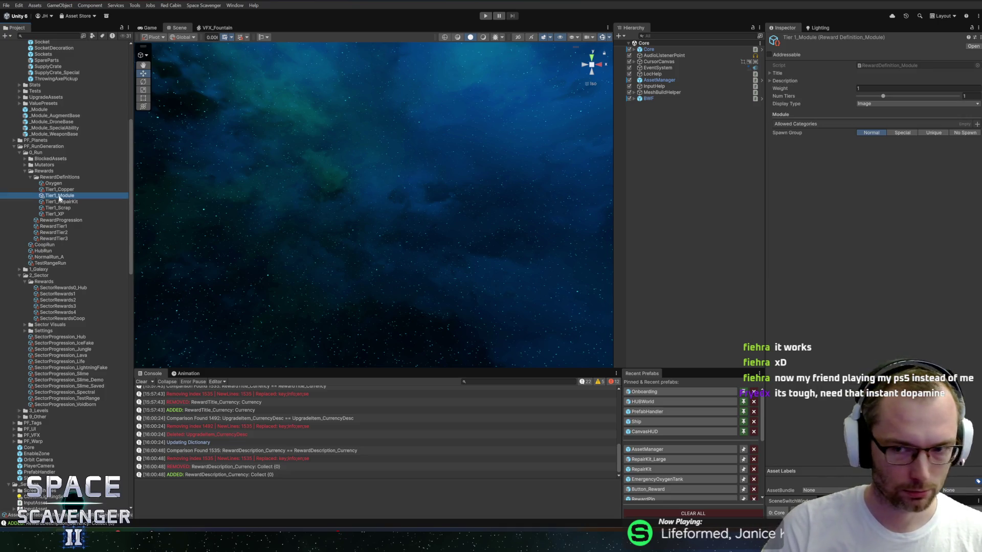
pyautogui.click(66, 189)
pyautogui.click(58, 196)
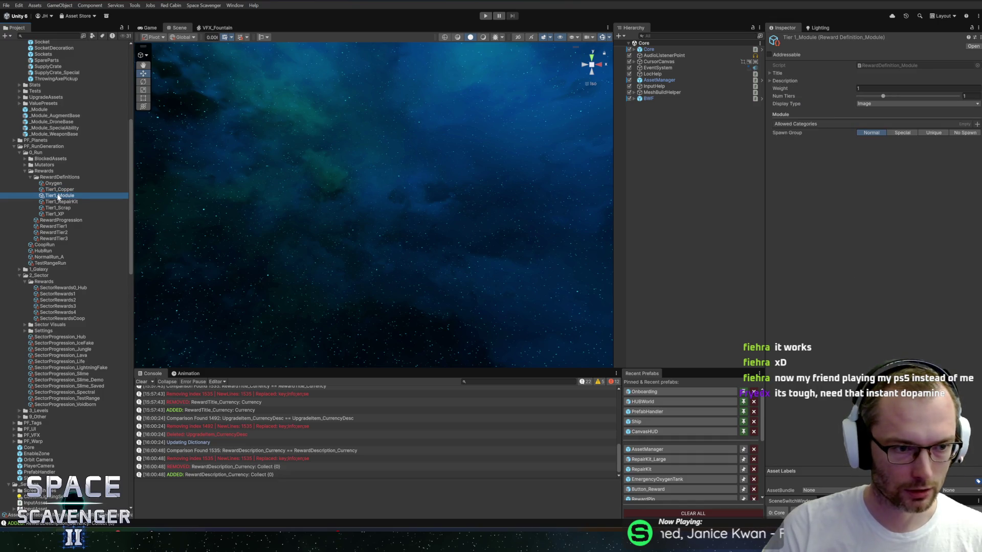
pyautogui.click(68, 189)
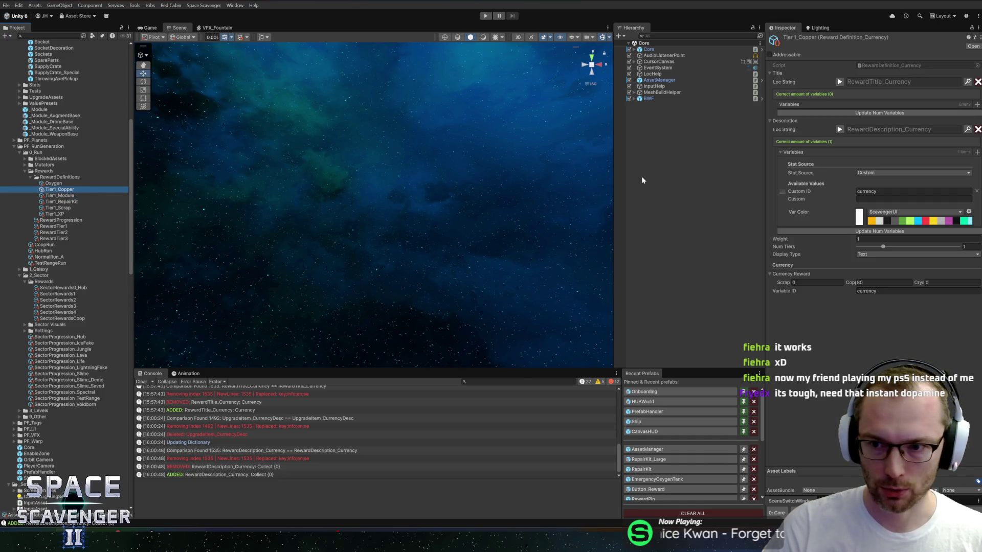
pyautogui.click(818, 142)
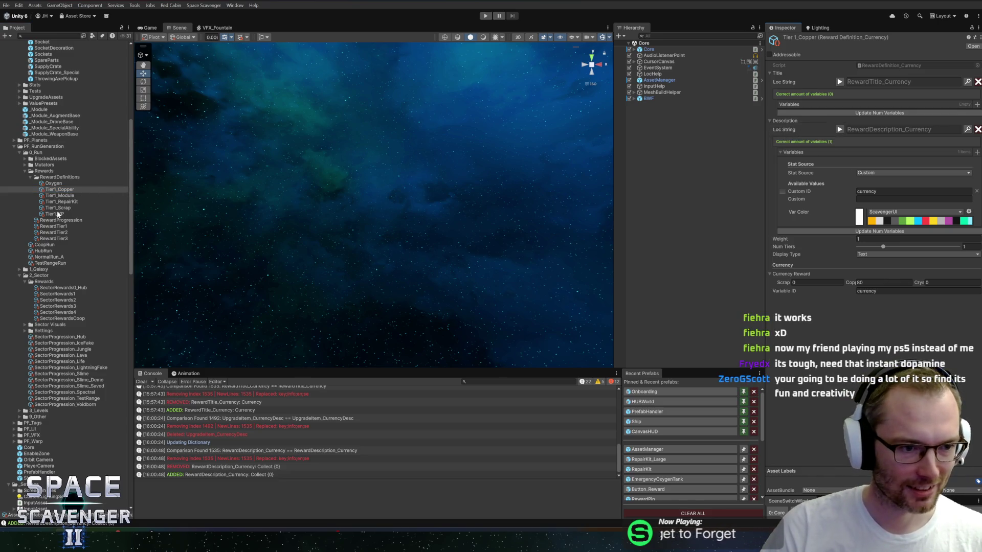
pyautogui.click(840, 82)
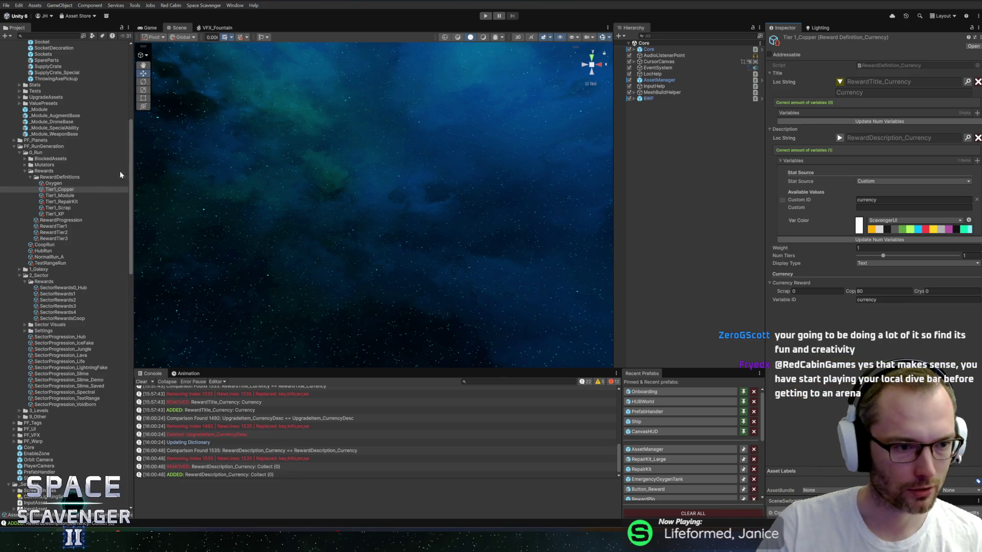
pyautogui.click(57, 207)
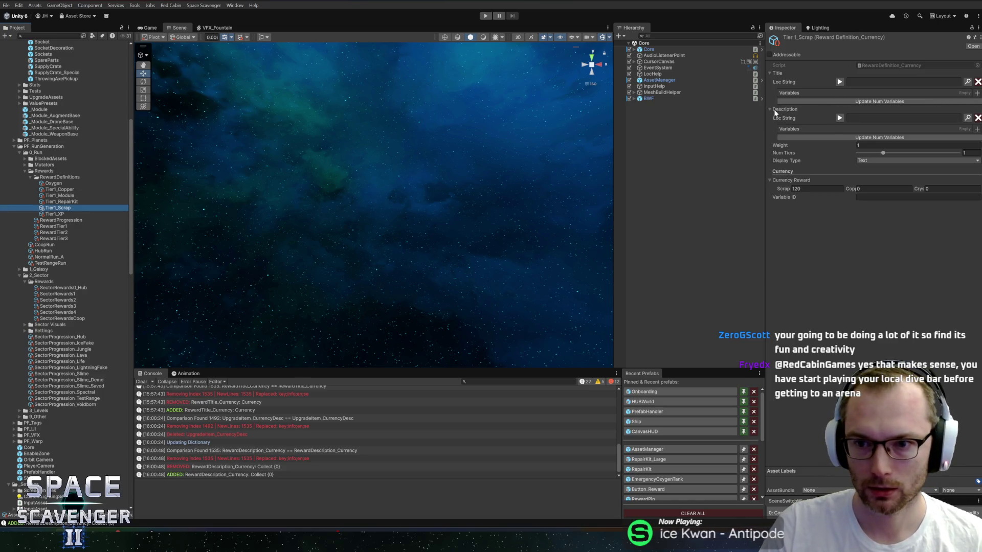
# Step: Paste the currency description settings onto Tier1_Scrap and assign RewardTitle_Currency as its title
pyautogui.hotkey('ctrl', 'v')
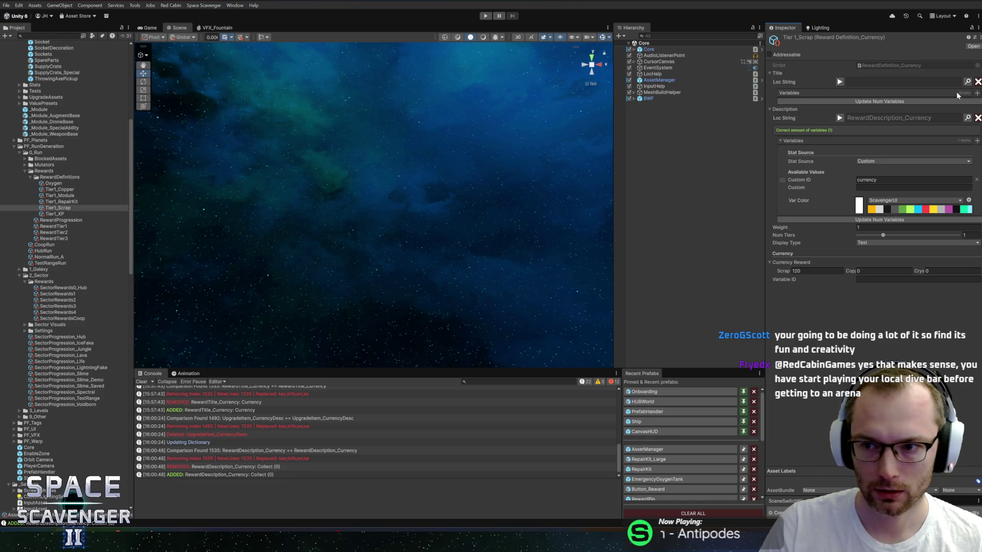
pyautogui.click(966, 81)
pyautogui.write('cur')
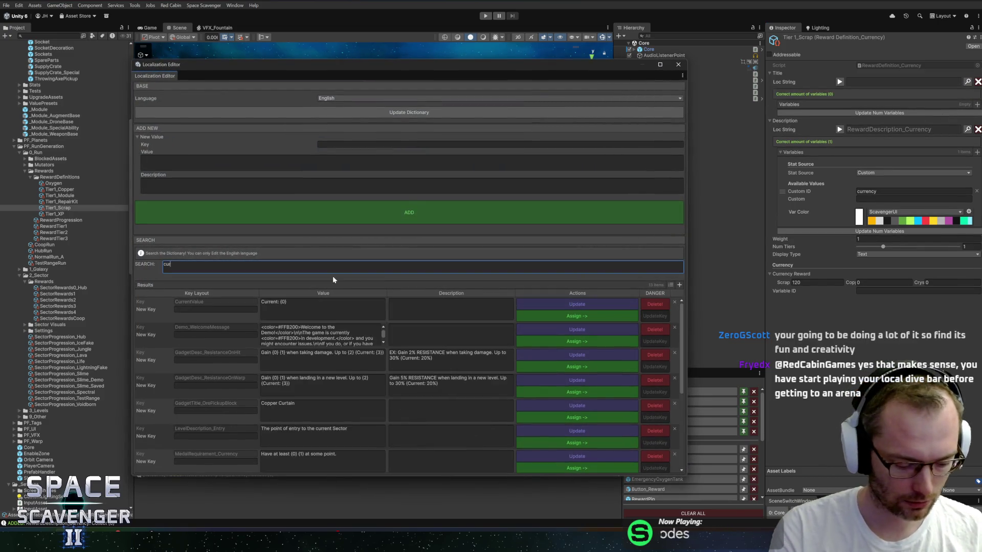
pyautogui.write('rency')
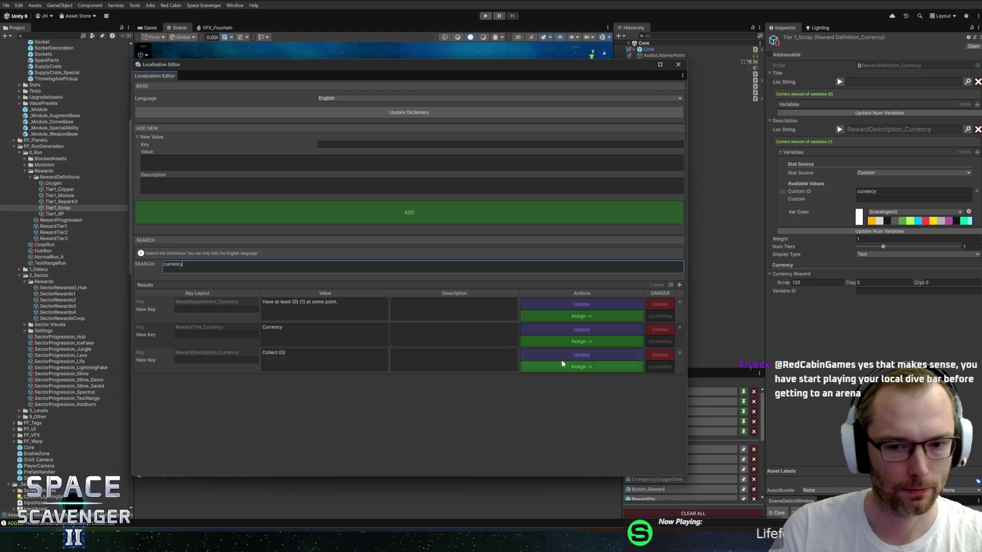
pyautogui.click(580, 341)
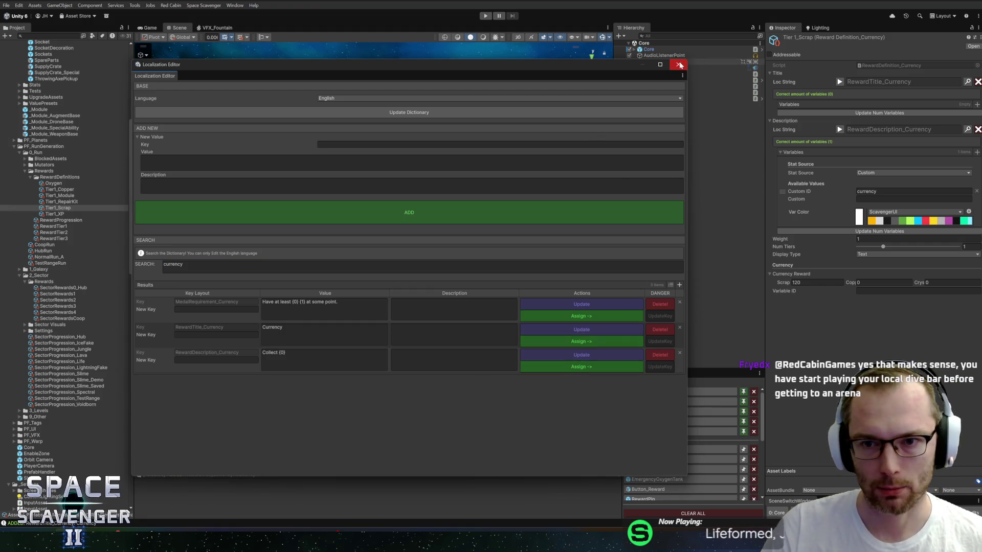
pyautogui.click(678, 63)
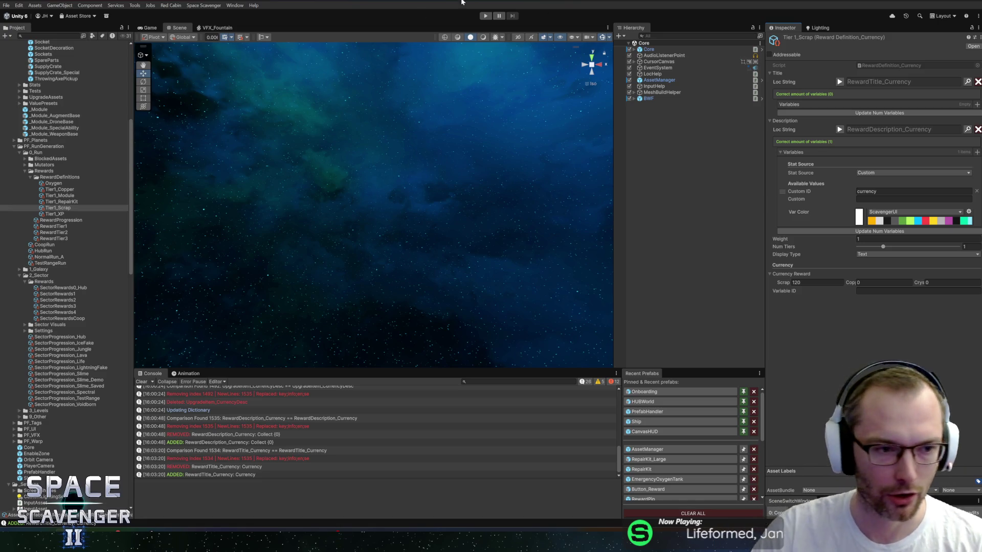
# Step: Select the Tier1_XP reward and expand its Title and Description settings
pyautogui.click(61, 201)
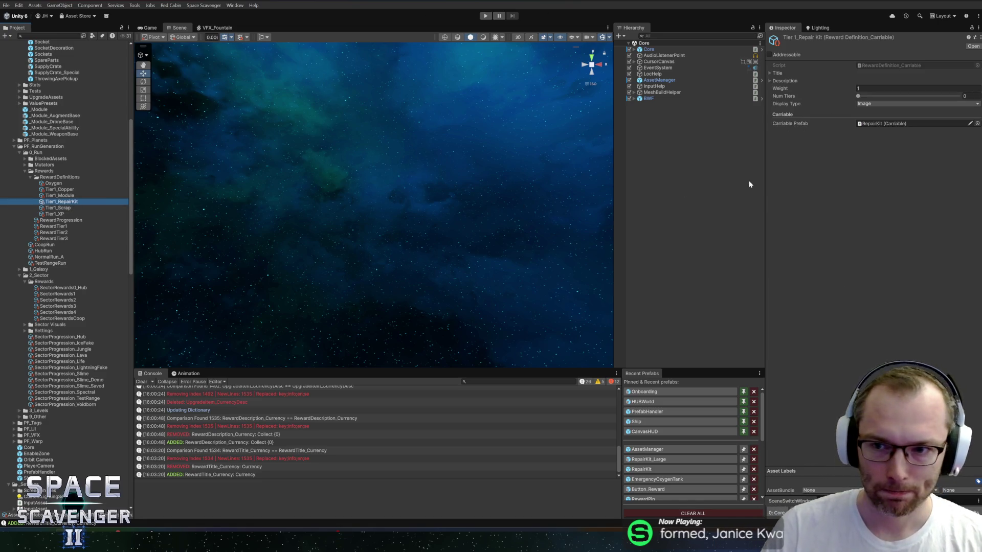
pyautogui.click(75, 195)
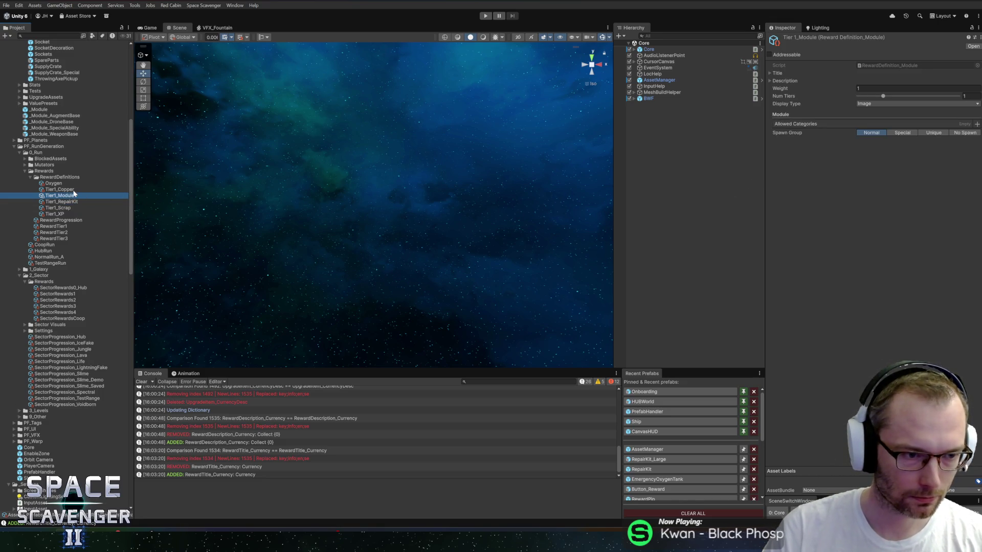
pyautogui.click(55, 214)
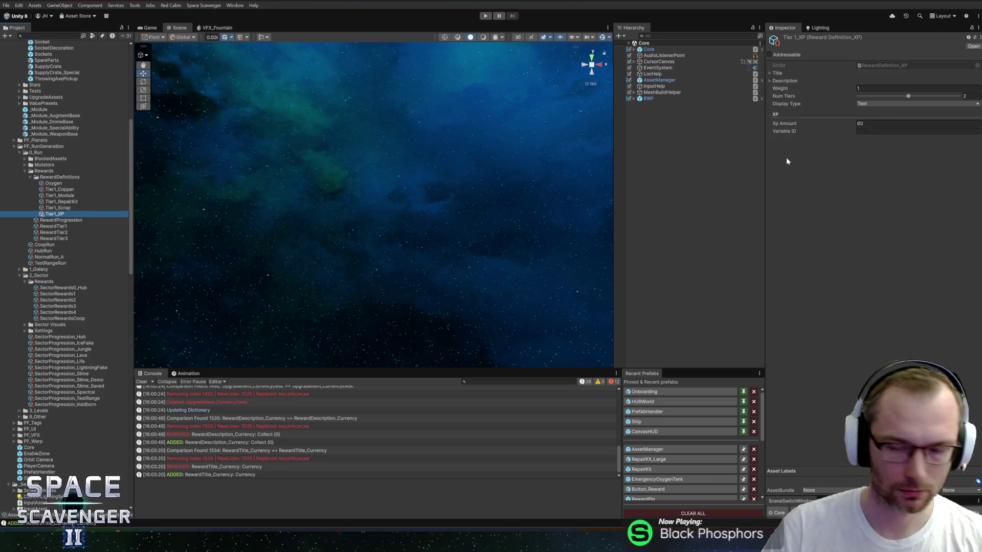
pyautogui.click(790, 80)
pyautogui.click(771, 73)
# Step: Assign Keyword_XP as the XP reward's title, then search strings for 'collect {' for the description
pyautogui.click(967, 82)
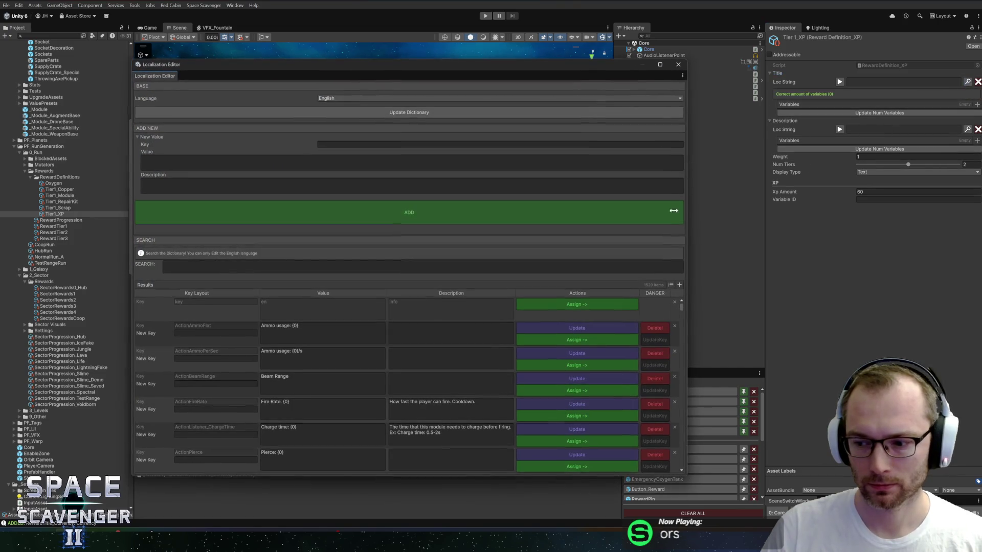
pyautogui.click(377, 265)
pyautogui.write('XP')
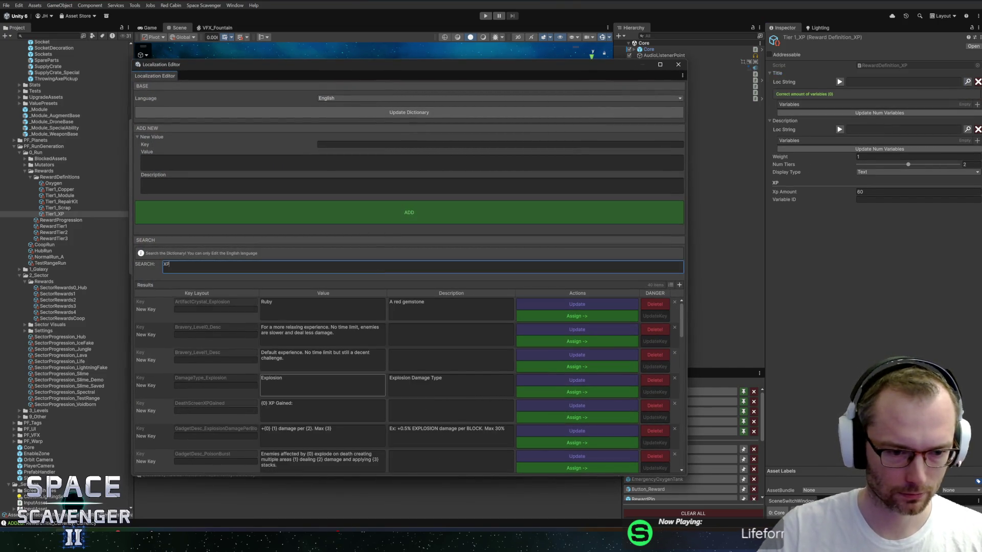
pyautogui.scroll(-10, 322, 396)
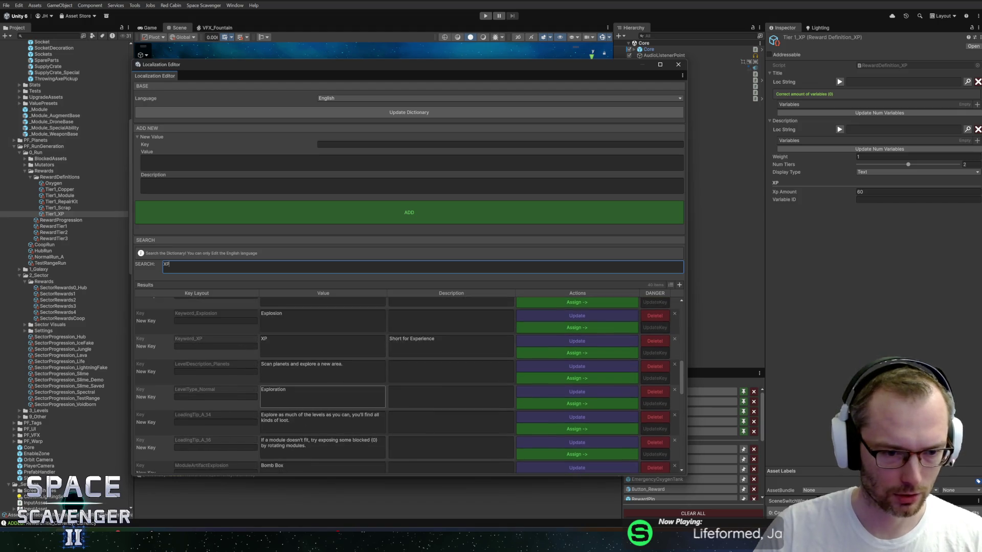
pyautogui.scroll(1, 322, 397)
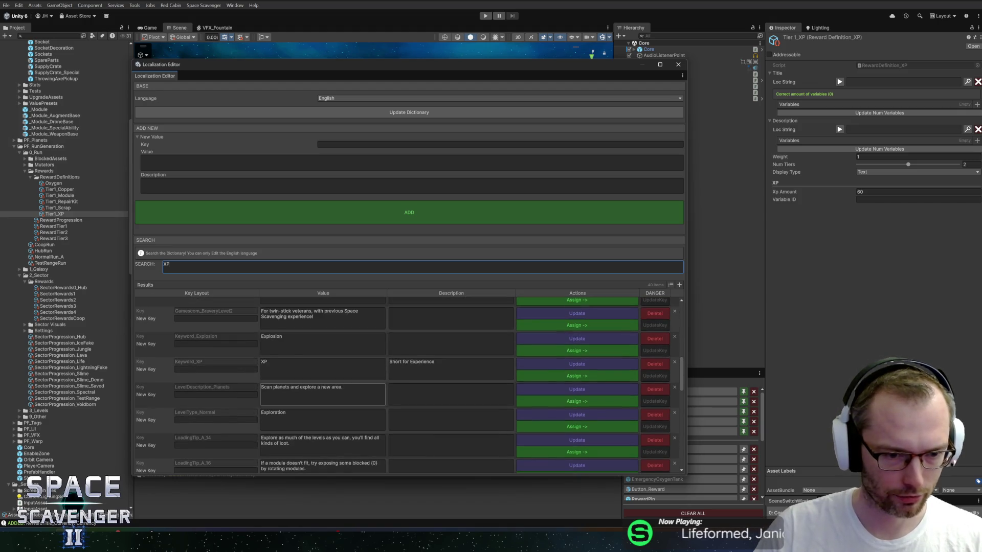
pyautogui.click(577, 375)
pyautogui.click(678, 65)
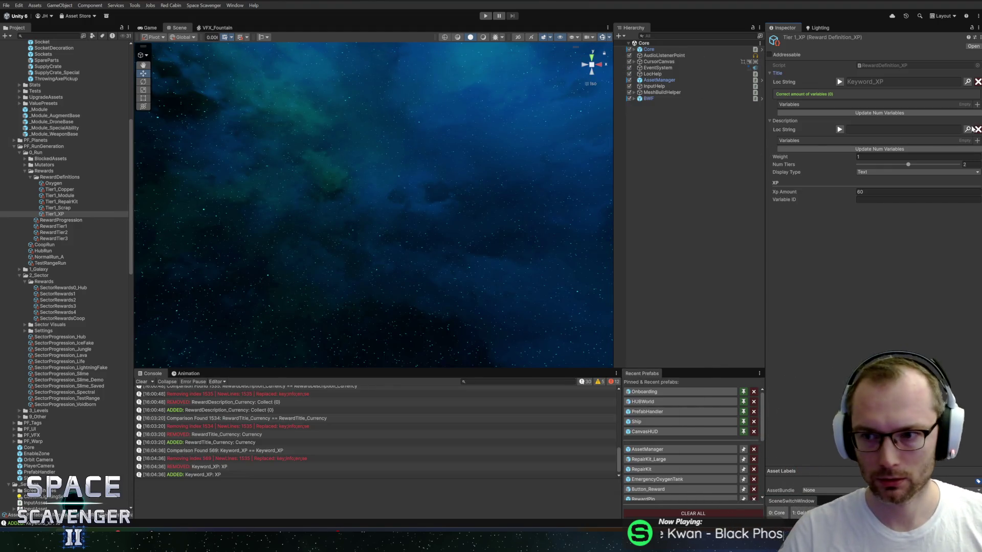
pyautogui.click(967, 129)
pyautogui.write('c')
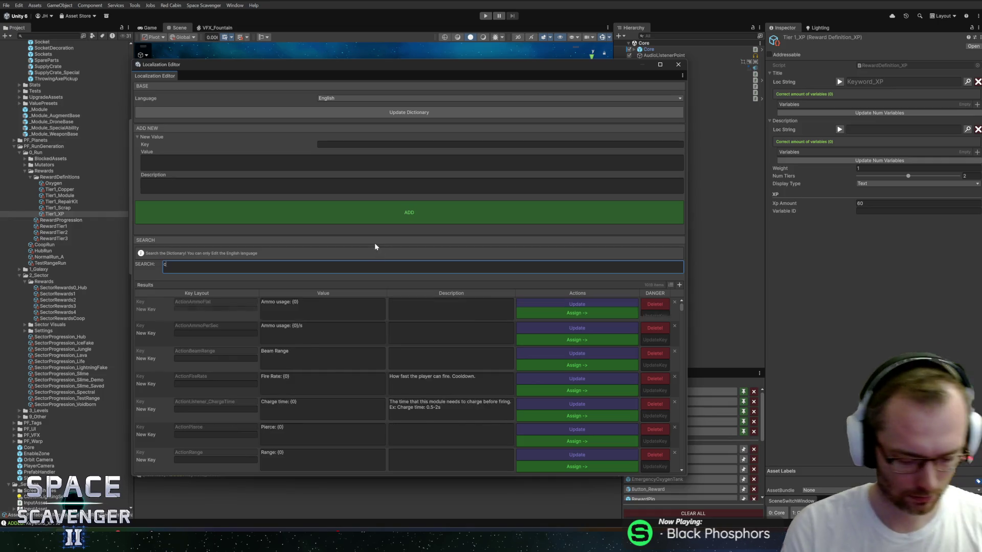
pyautogui.write('ollect {')
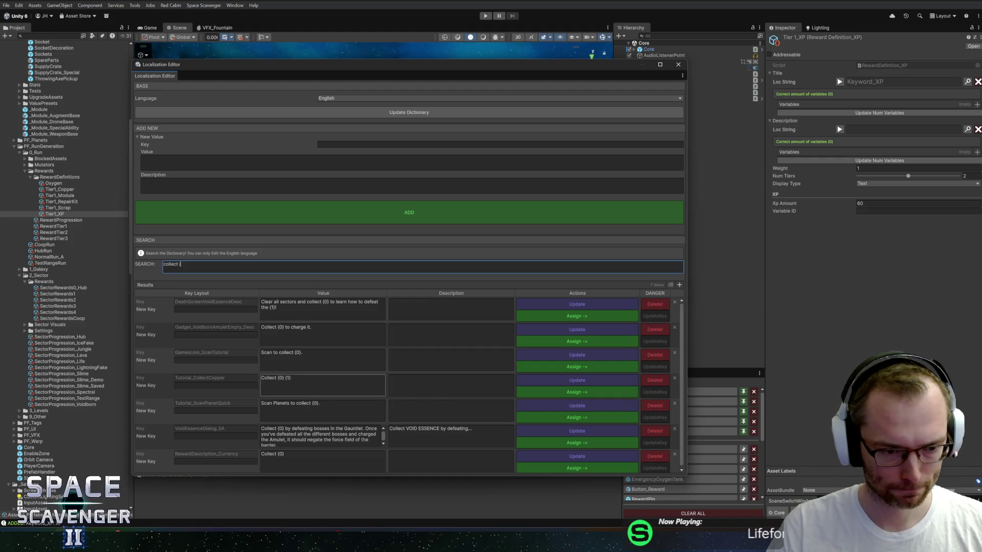
# Step: Search 'collect (' and assign RewardDescription_Currency as the Tier1_XP description
pyautogui.scroll(-1, 322, 434)
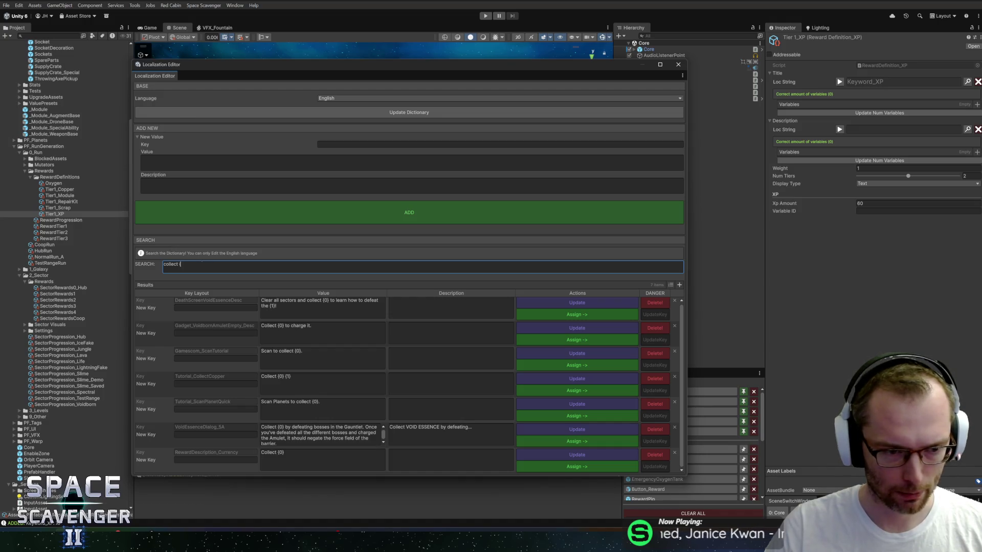
pyautogui.hotkey('ctrl', 'a')
pyautogui.press('BackSpace')
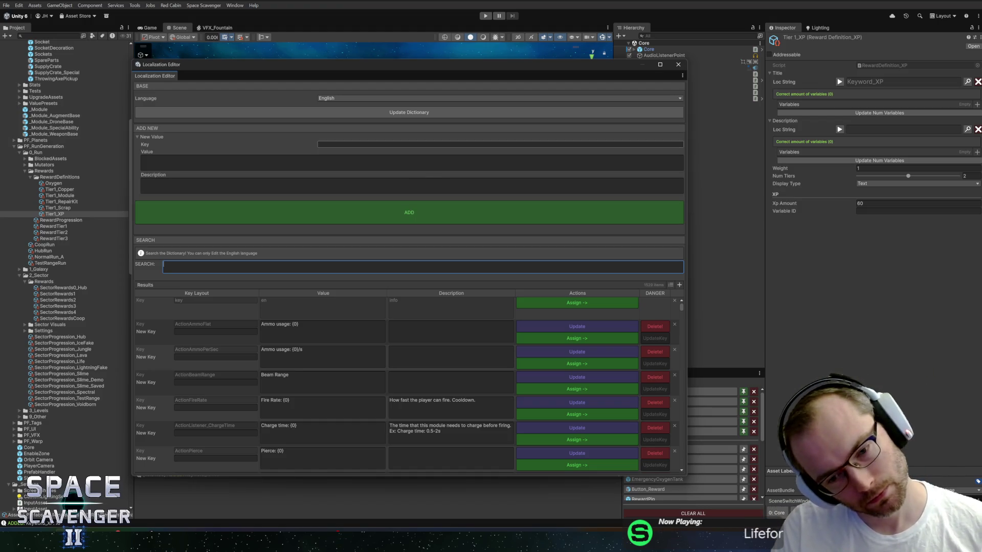
pyautogui.write('collect (')
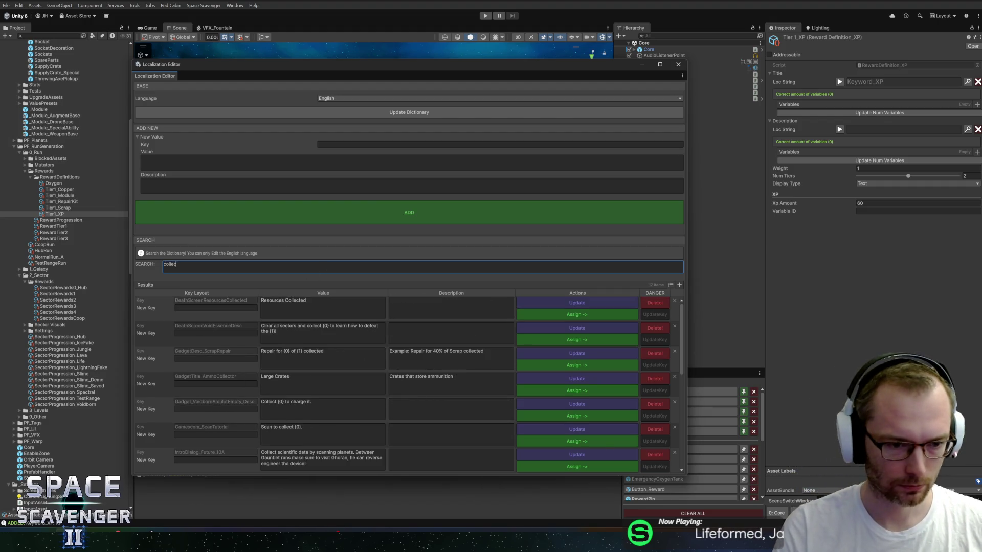
pyautogui.click(577, 466)
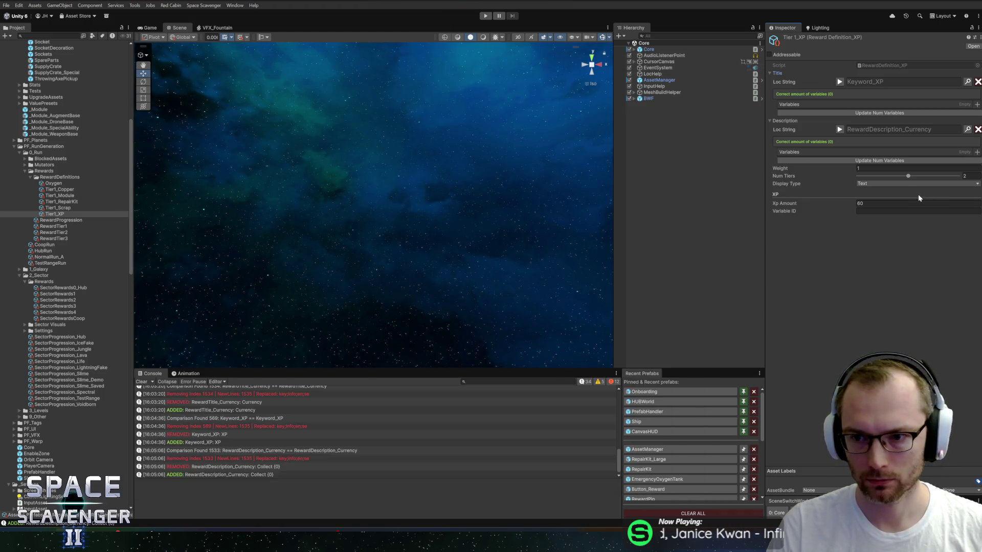
# Step: Add an xp description variable with Custom ID and Variable ID 'xp', then enter Play mode
pyautogui.click(977, 152)
pyautogui.click(880, 191)
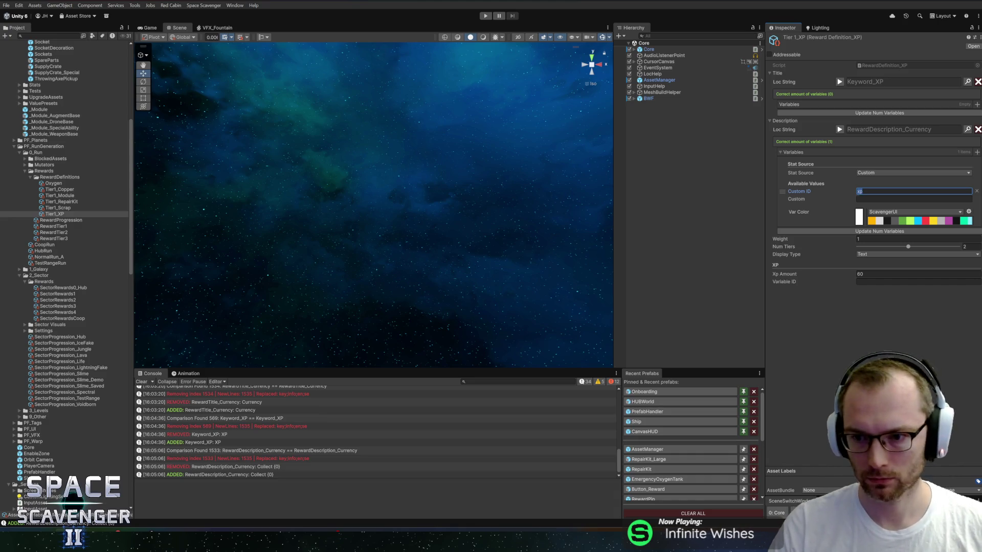
pyautogui.write('xp')
pyautogui.click(918, 282)
pyautogui.write('xp')
pyautogui.click(867, 298)
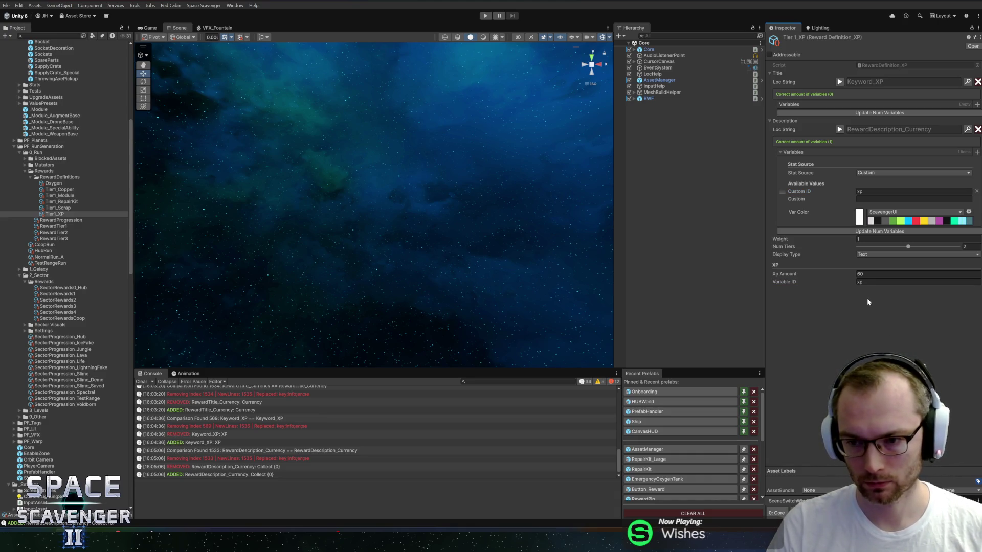
pyautogui.click(485, 16)
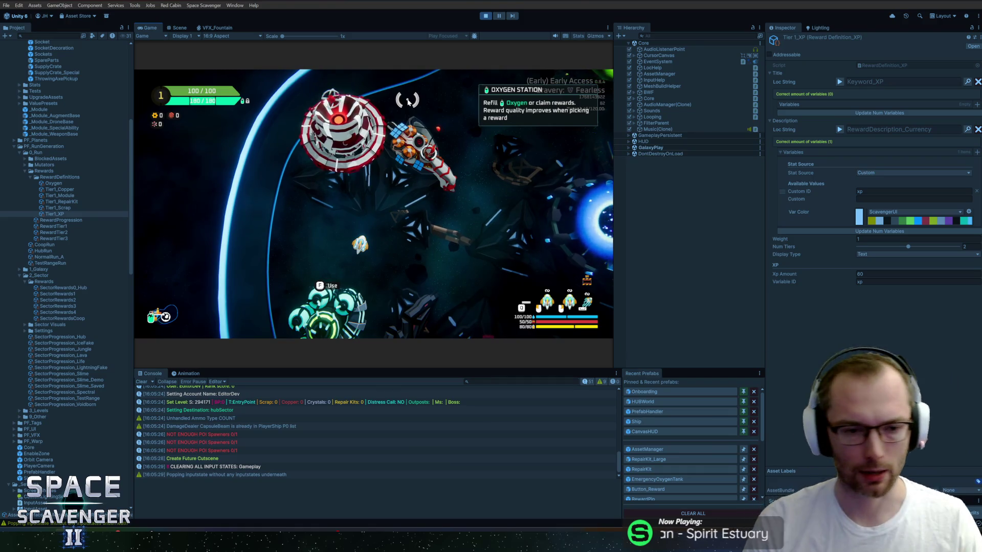
# Step: Interact at the oxygen station to bring up the Select Reward dialog offering 117, 120 and 80
pyautogui.press('a')
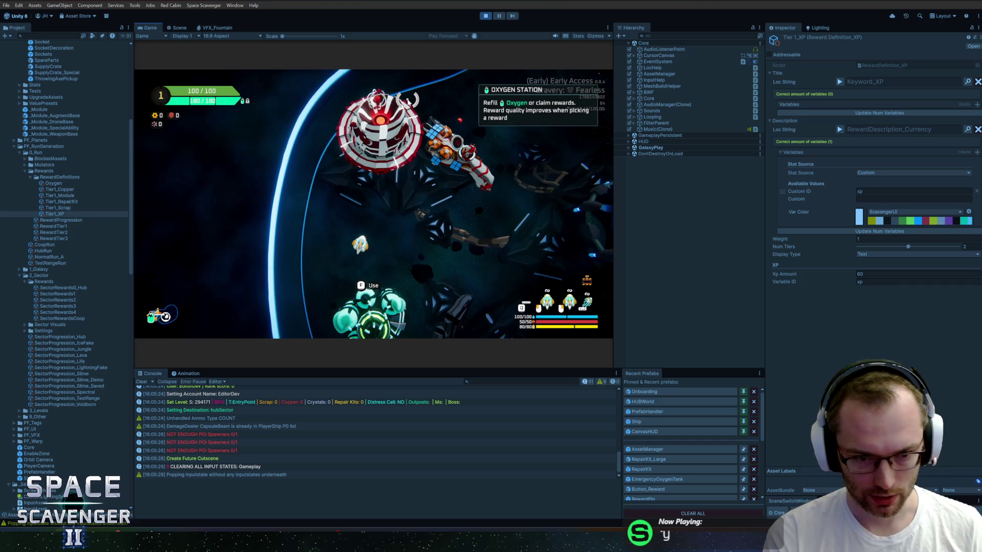
pyautogui.press('f')
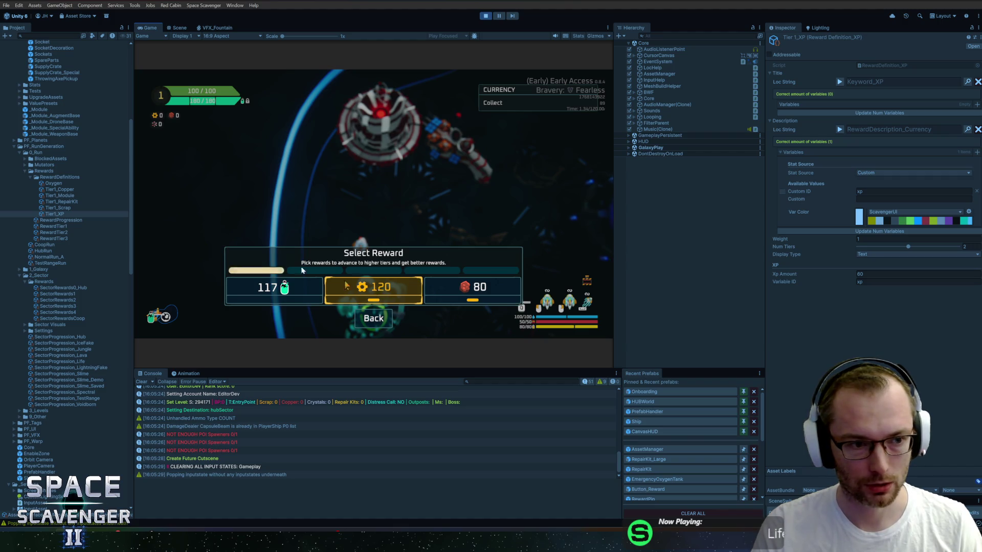
# Step: Give Tier1_Scrap the Variable ID currency and a 120 scrap label, then collect the 120 reward in-game
pyautogui.click(65, 190)
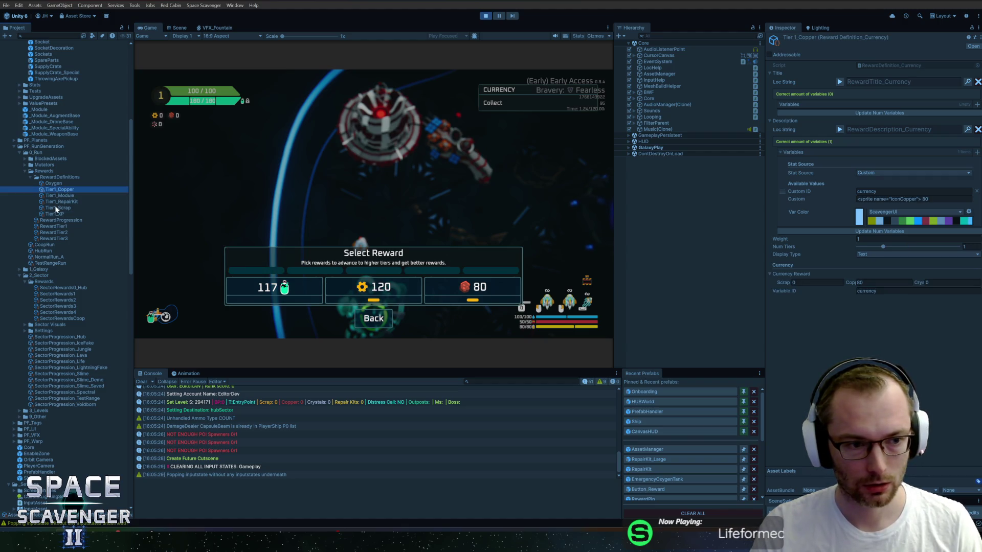
pyautogui.click(57, 208)
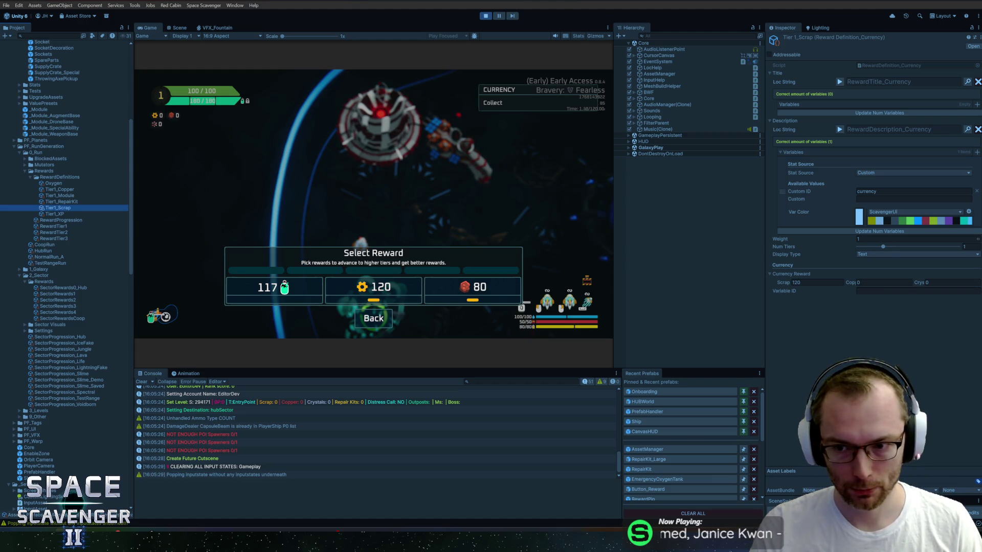
pyautogui.click(878, 192)
pyautogui.click(900, 291)
pyautogui.write('currency')
pyautogui.press('Return')
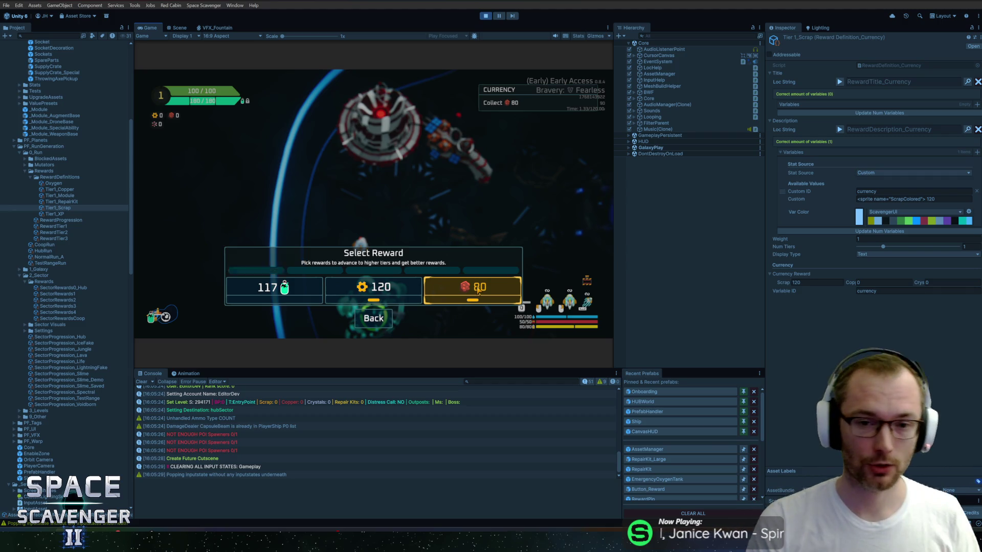
pyautogui.click(369, 291)
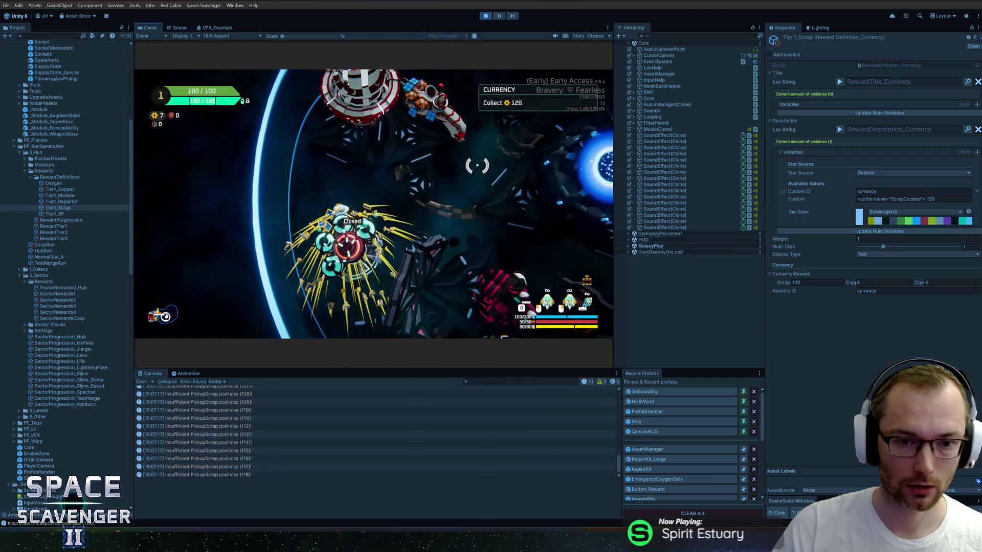
# Step: Run 'debug oxygen openStations' in the in-game debug console to reopen the oxygen stations
pyautogui.press('`')
pyautogui.write('debug oxygen open')
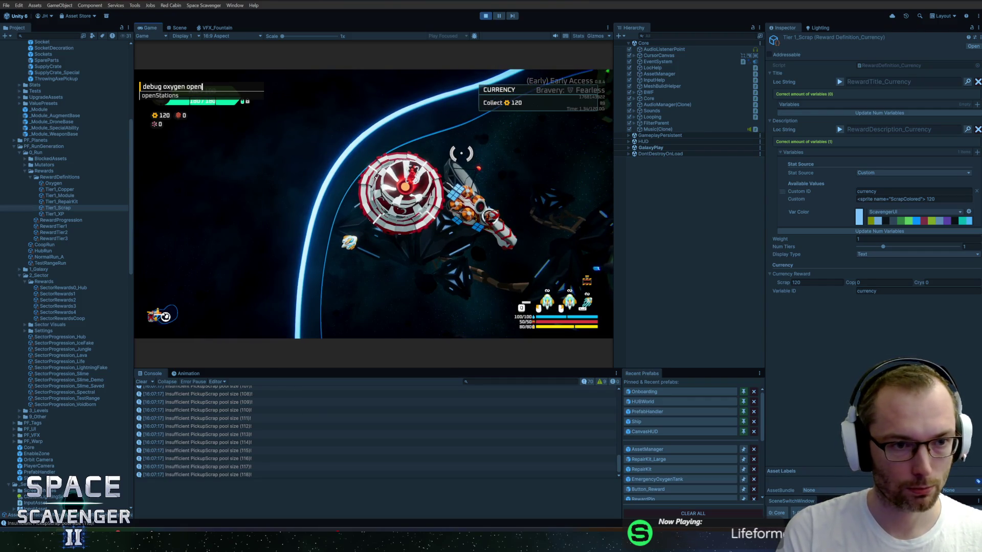
pyautogui.press('Tab')
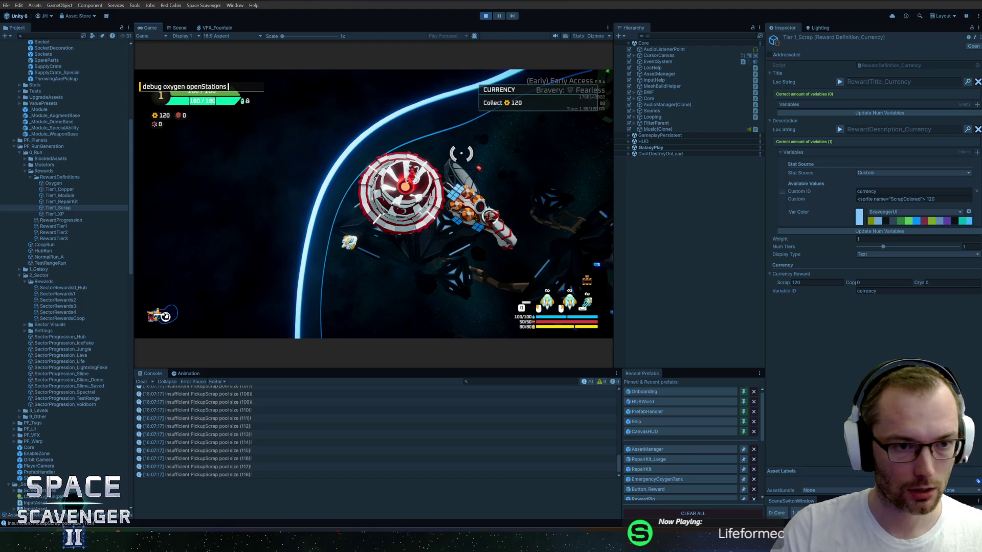
pyautogui.press('Return')
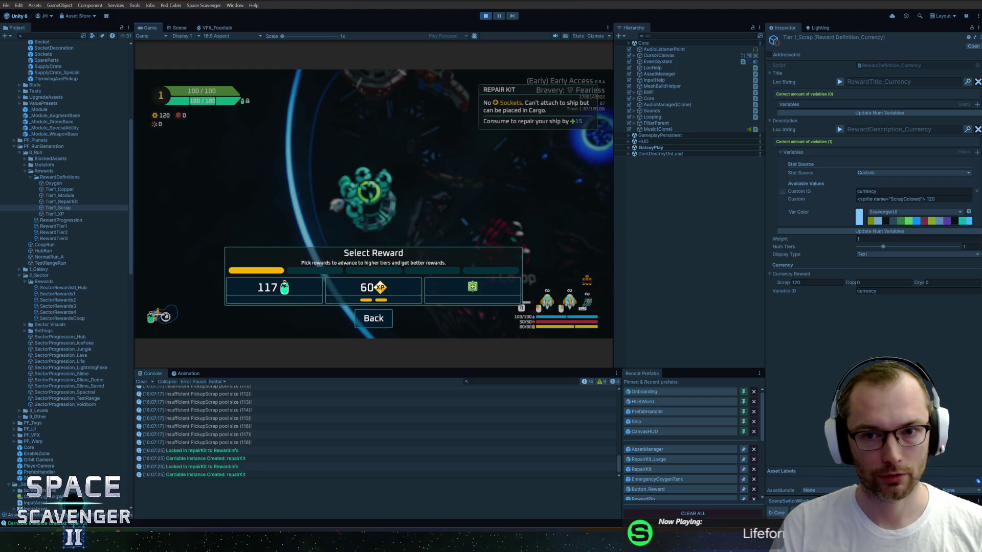
# Step: Find RewardSelectScreen in the Hierarchy, inspect its Image child, then switch to the Scene view
pyautogui.click(696, 36)
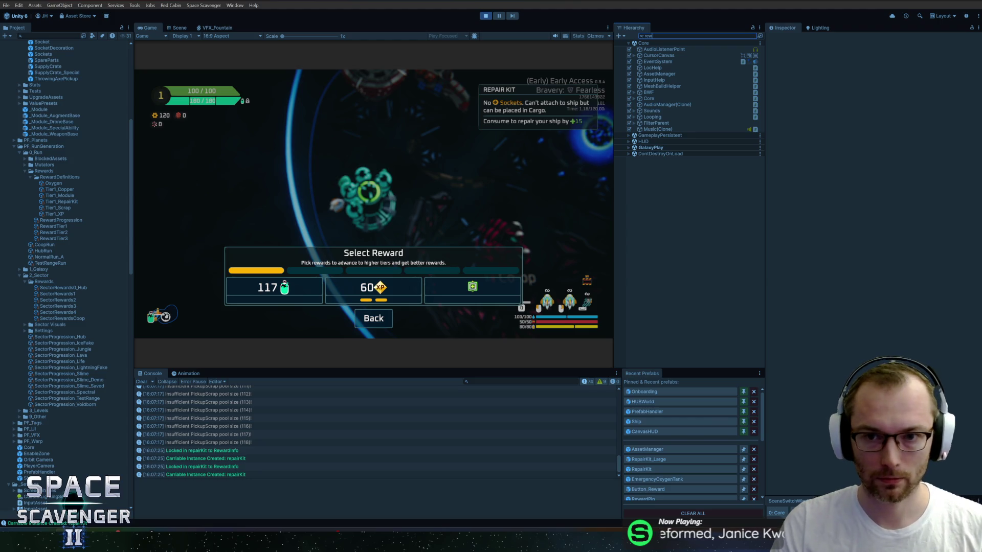
pyautogui.write('ards')
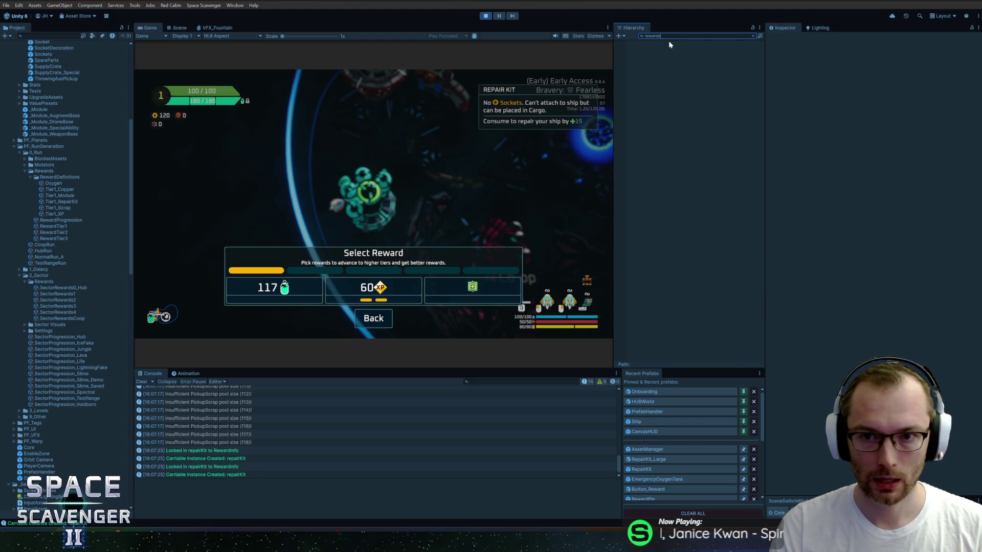
pyautogui.write('ce')
pyautogui.click(666, 47)
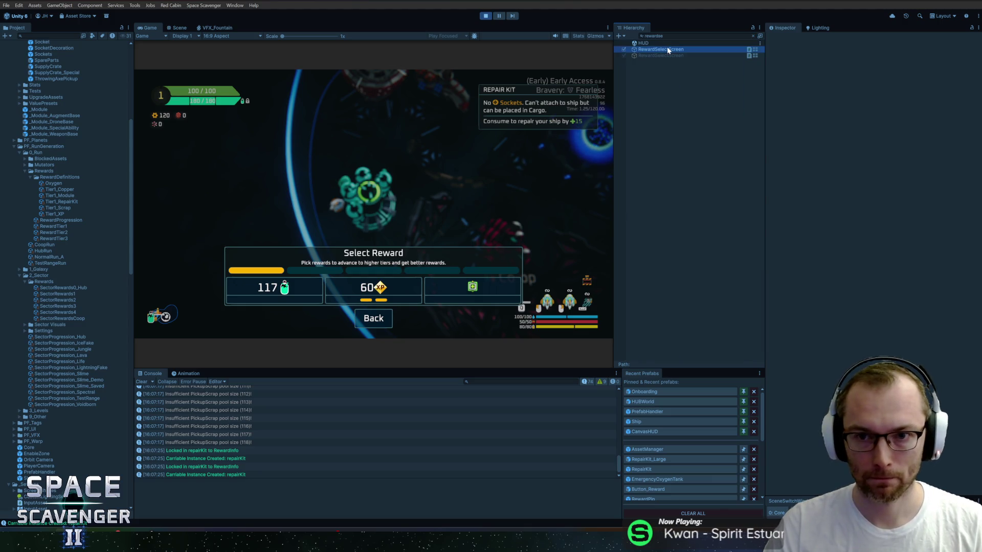
pyautogui.press('Escape')
pyautogui.press('Down')
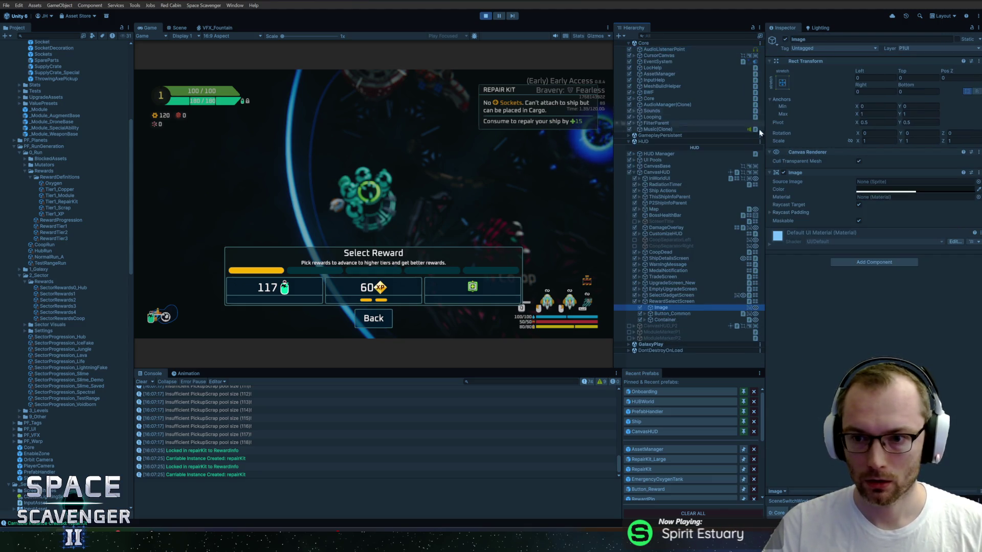
pyautogui.click(783, 172)
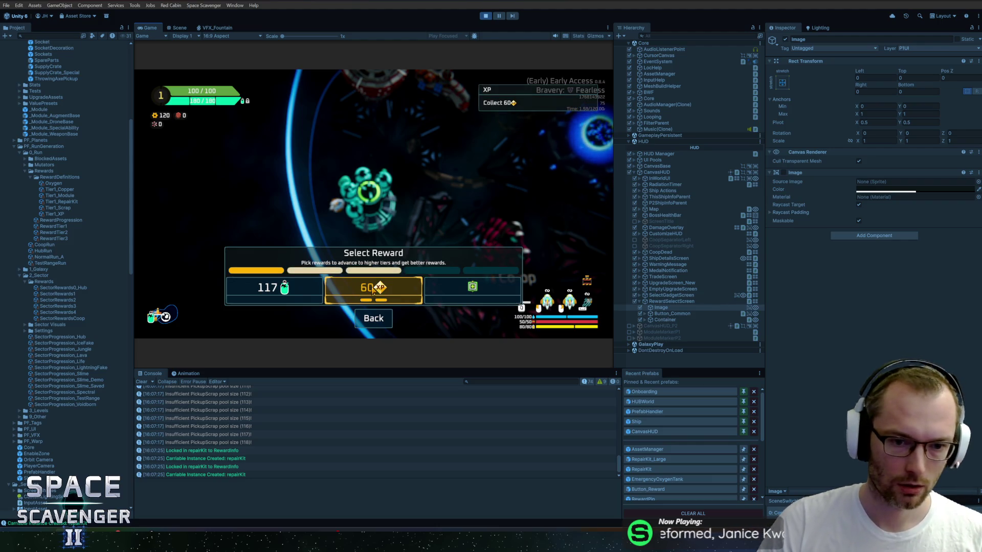
pyautogui.doubleClick(179, 27)
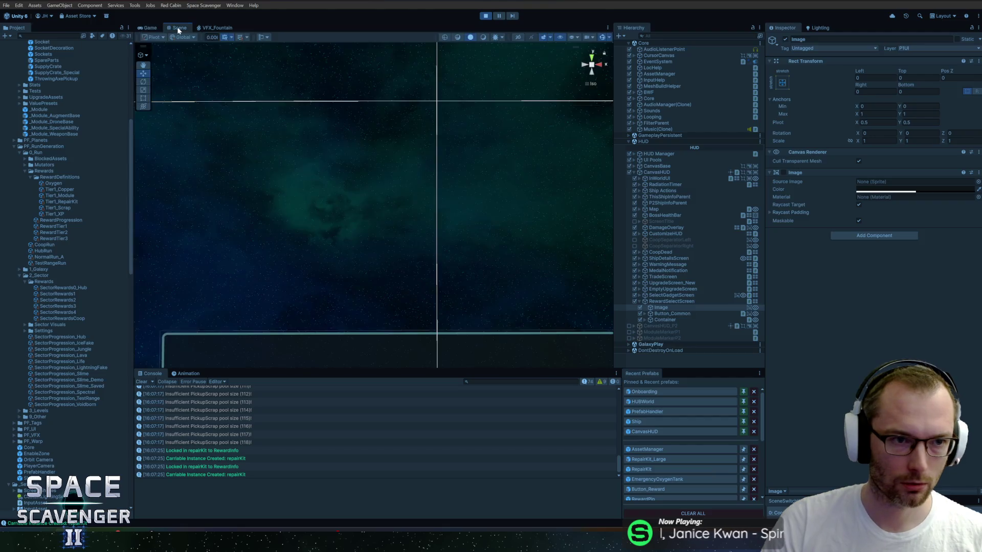
# Step: Maximize the Game view and collect the 60 XP reward
pyautogui.doubleClick(24, 28)
pyautogui.doubleClick(152, 27)
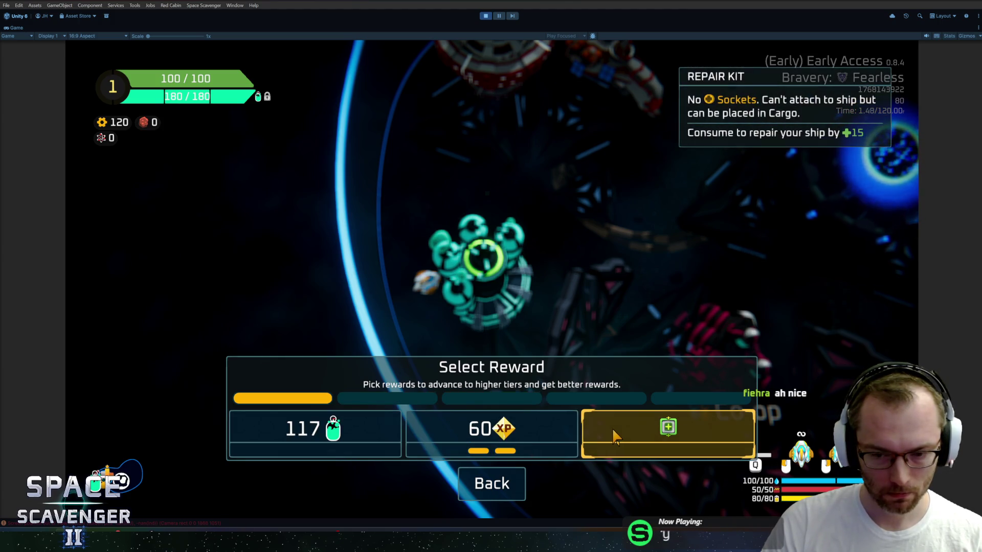
pyautogui.click(491, 434)
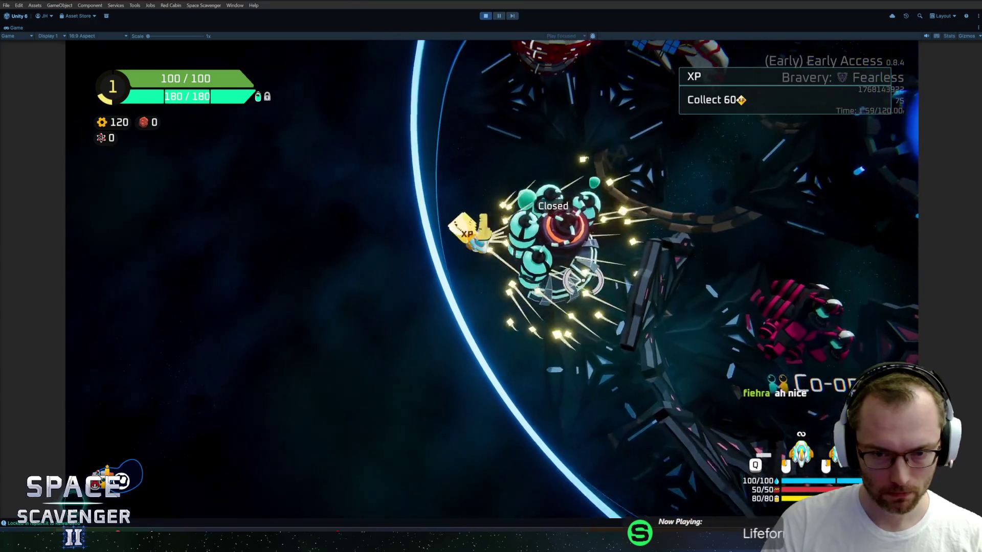
# Step: Run 'debug.oxygen openStations' in the console and use the station to get a new reward choice
pyautogui.press('`')
pyautogui.write('debug.oxygen openStations')
pyautogui.press('Return')
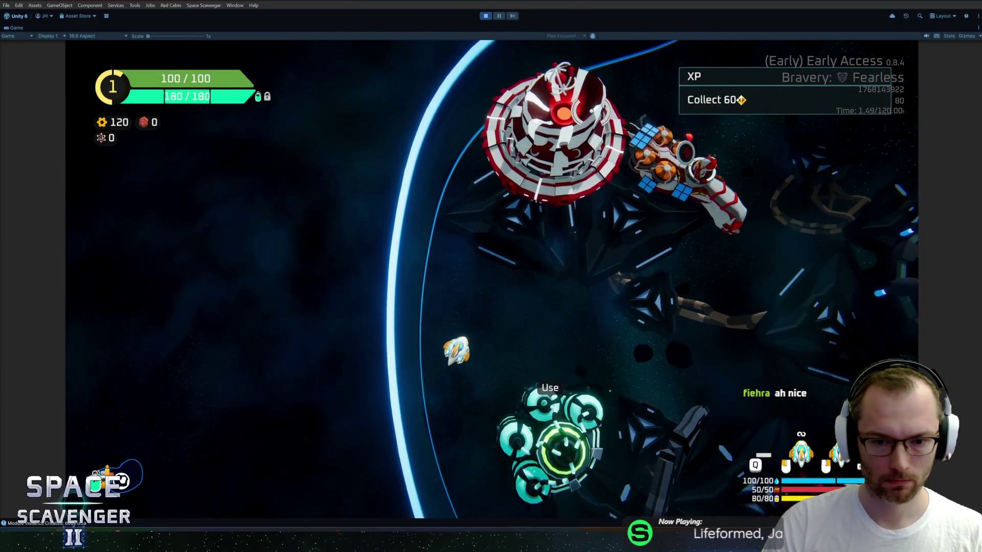
pyautogui.press('e')
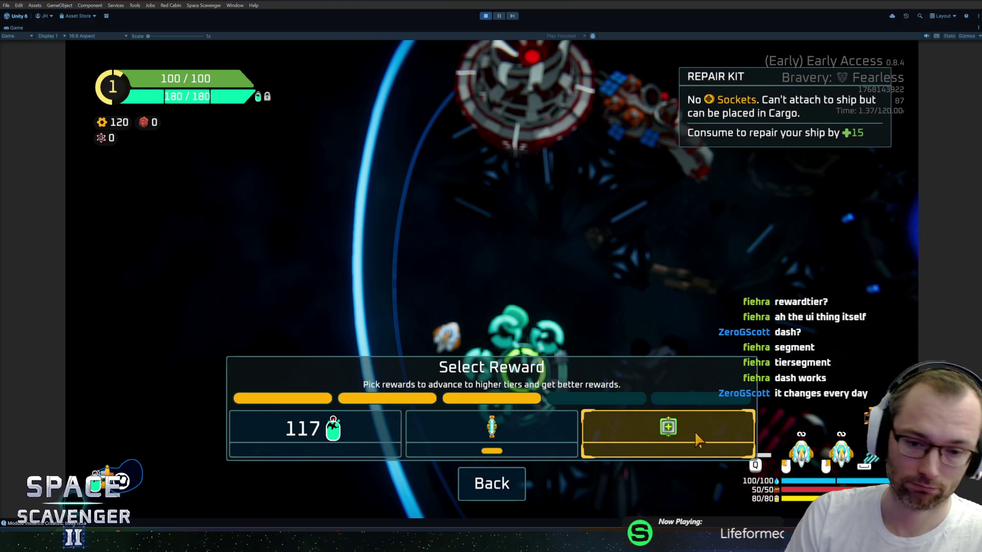
# Step: Claim the 60 XP card at the station to reach Rank 2
pyautogui.click(510, 431)
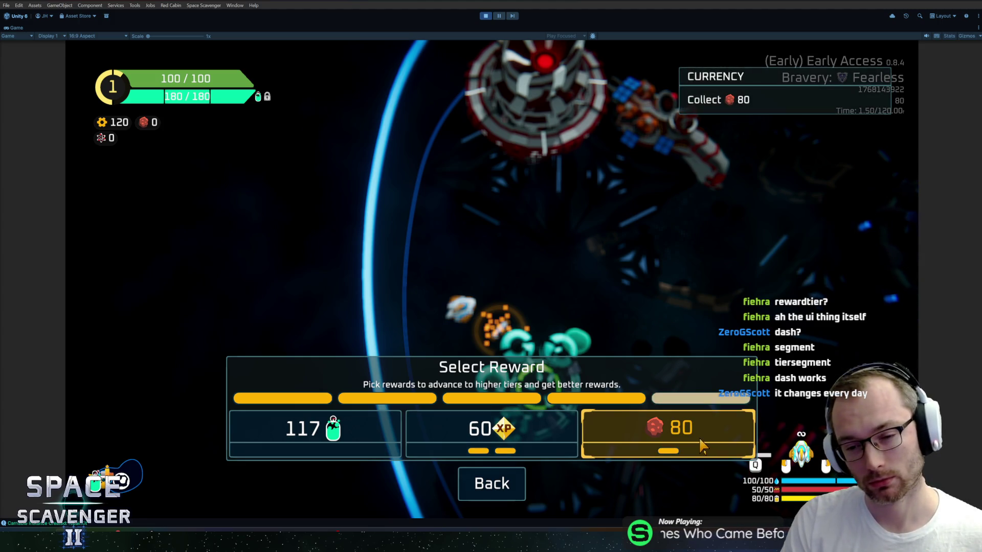
pyautogui.click(491, 432)
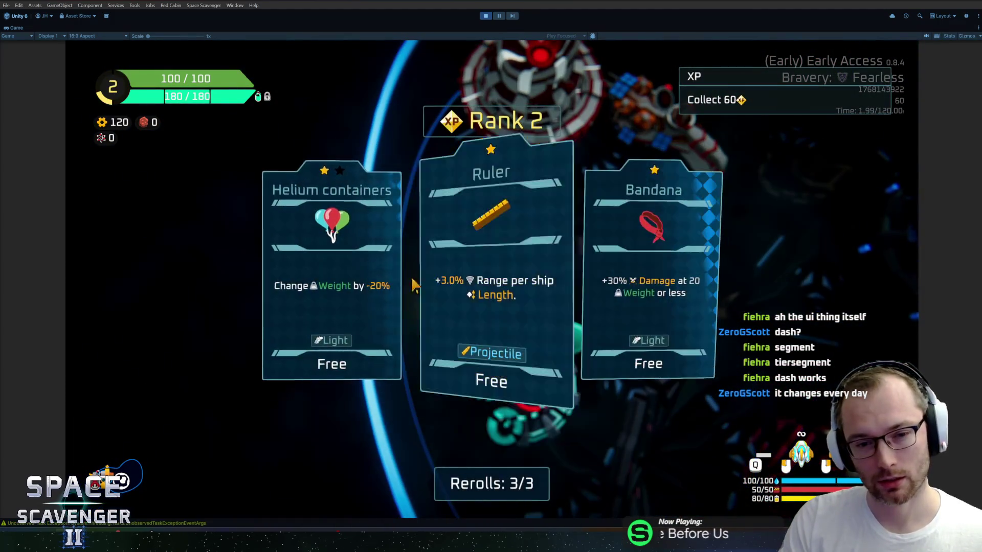
# Step: Choose a Rank 2 upgrade card and bring up the debug console for the next reward
pyautogui.click(449, 228)
pyautogui.press('`')
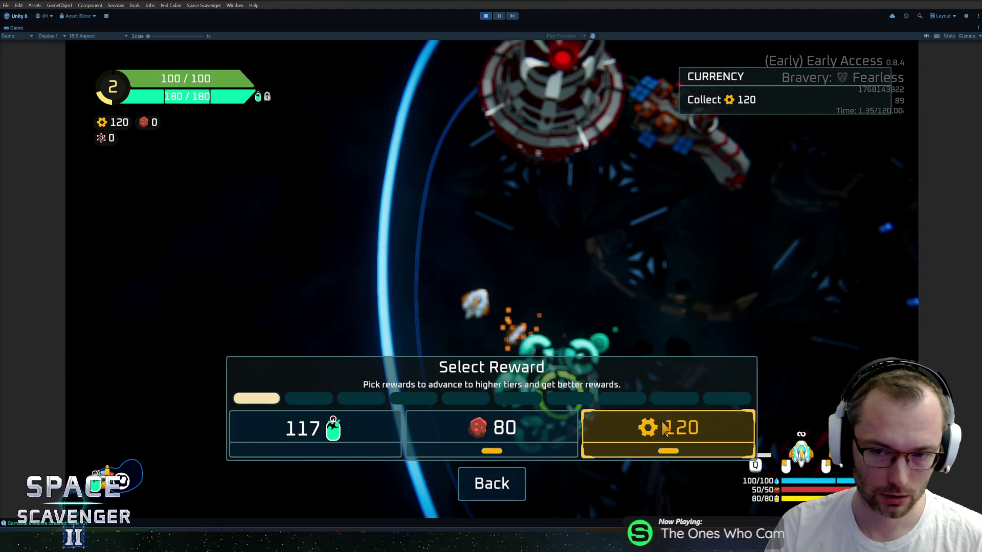
# Step: Claim the 80 red currency reward
pyautogui.click(552, 440)
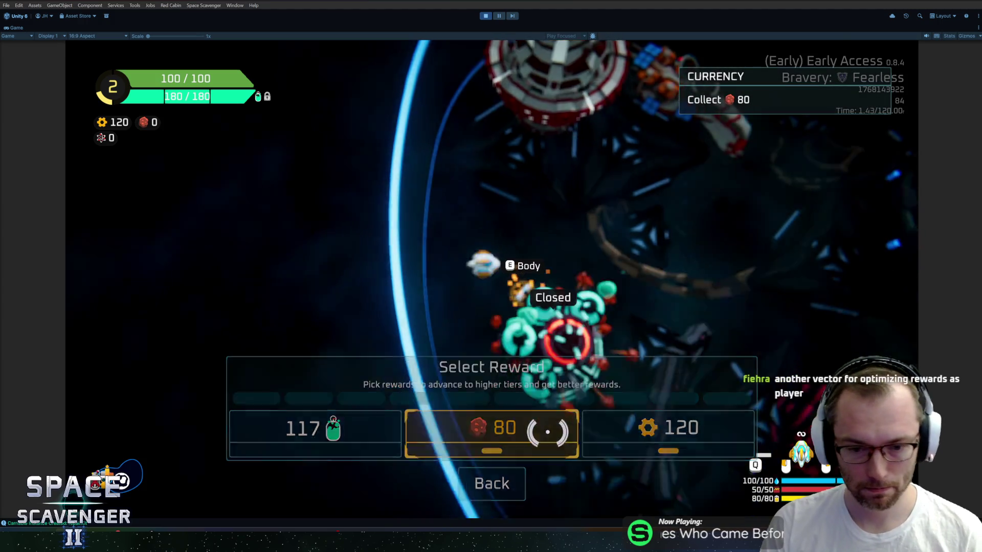
pyautogui.press('`')
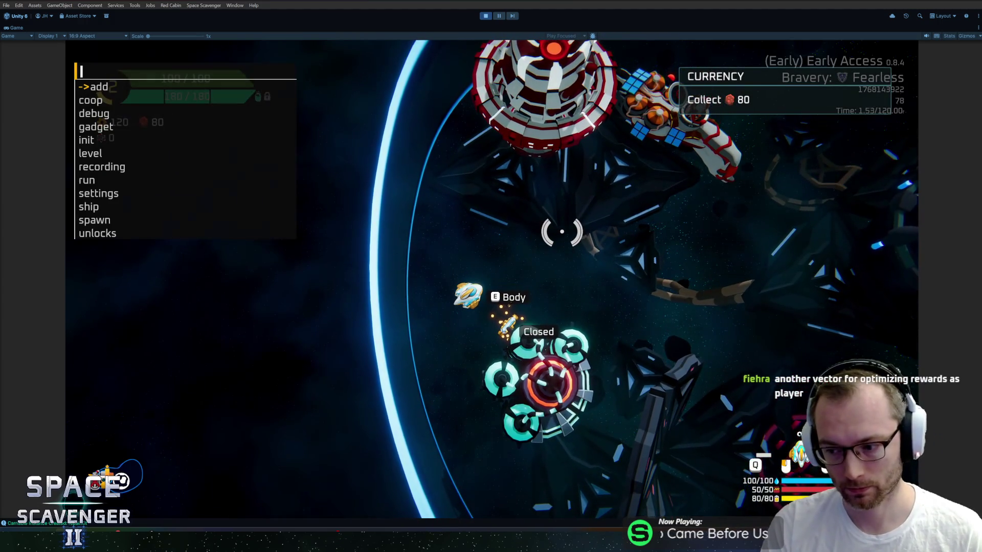
pyautogui.press('`')
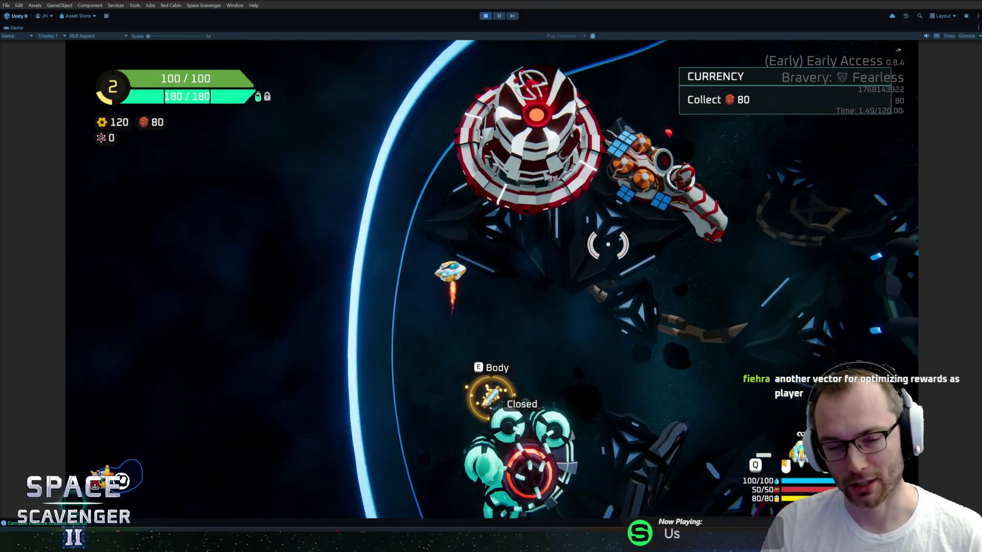
# Step: Rerun the recalled openStations debug command and use the station for another reward choice
pyautogui.press('`')
pyautogui.press('Up')
pyautogui.press('Return')
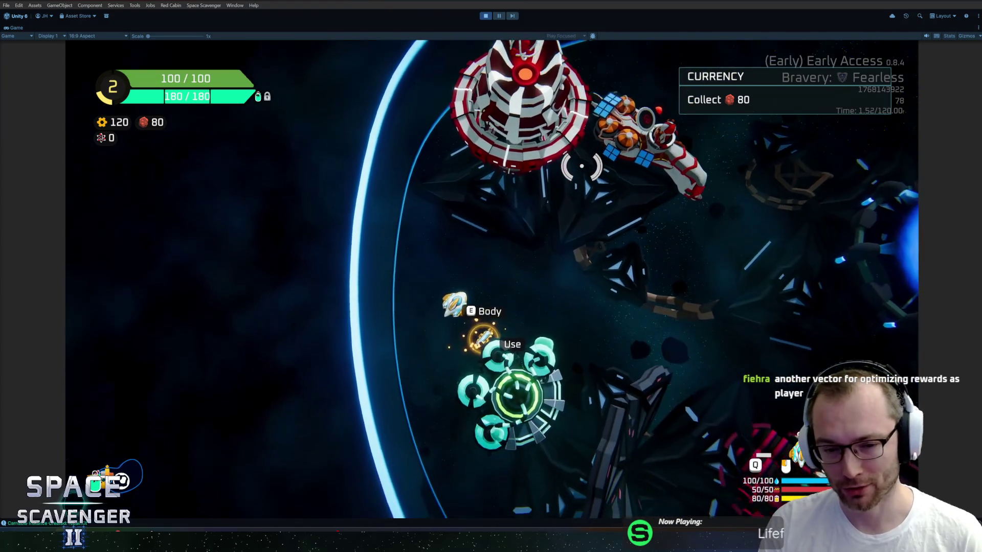
pyautogui.press('f')
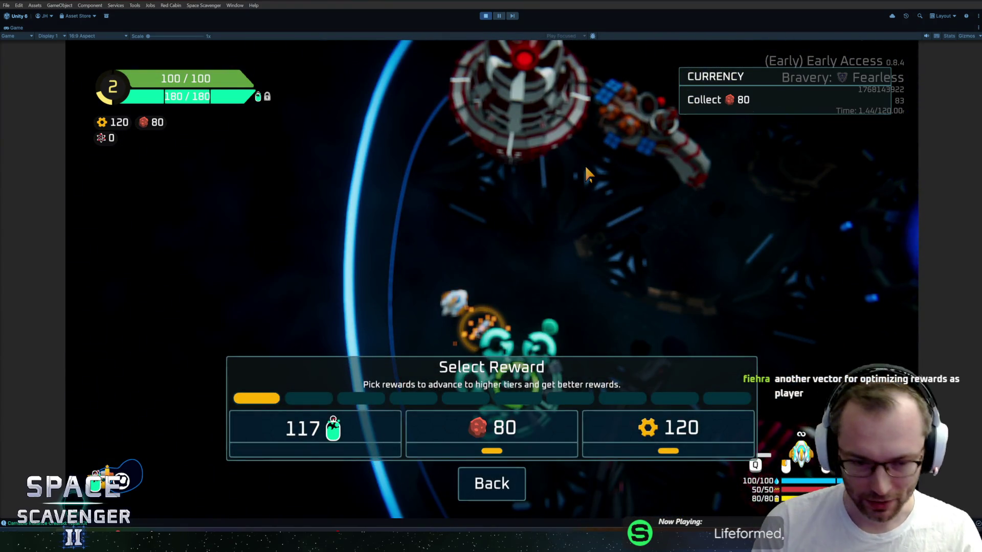
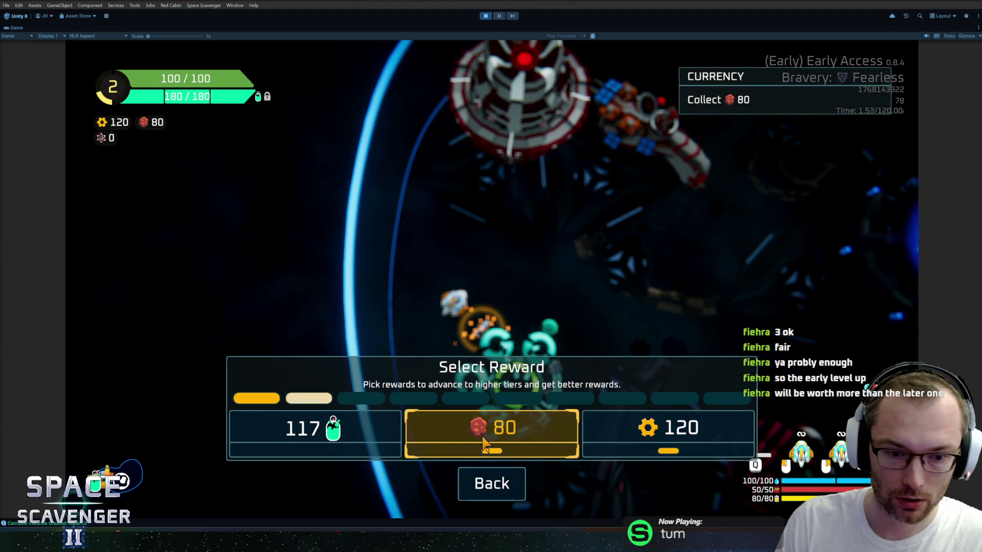
# Step: Claim the 120 currency reward, bringing the count to 240, and stop play mode
pyautogui.click(629, 427)
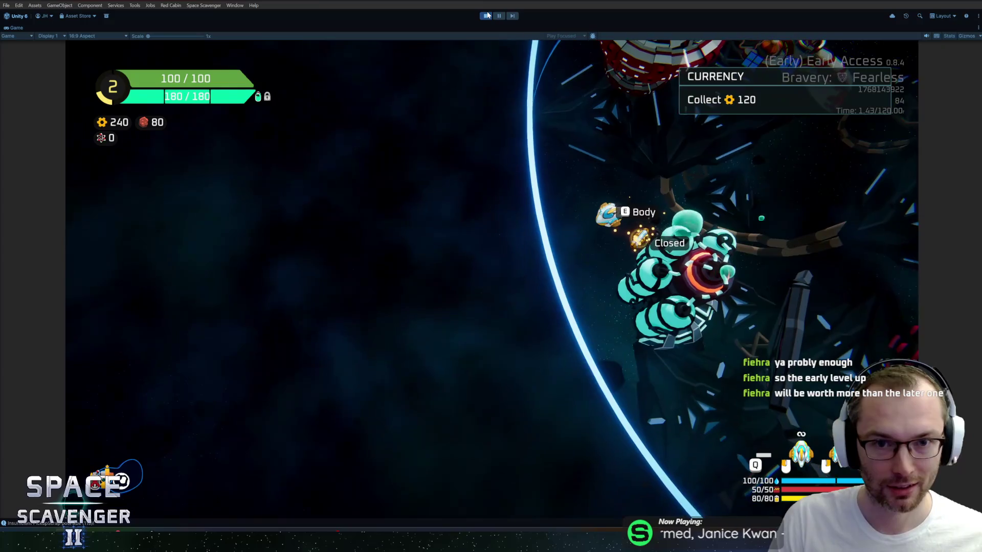
pyautogui.click(484, 17)
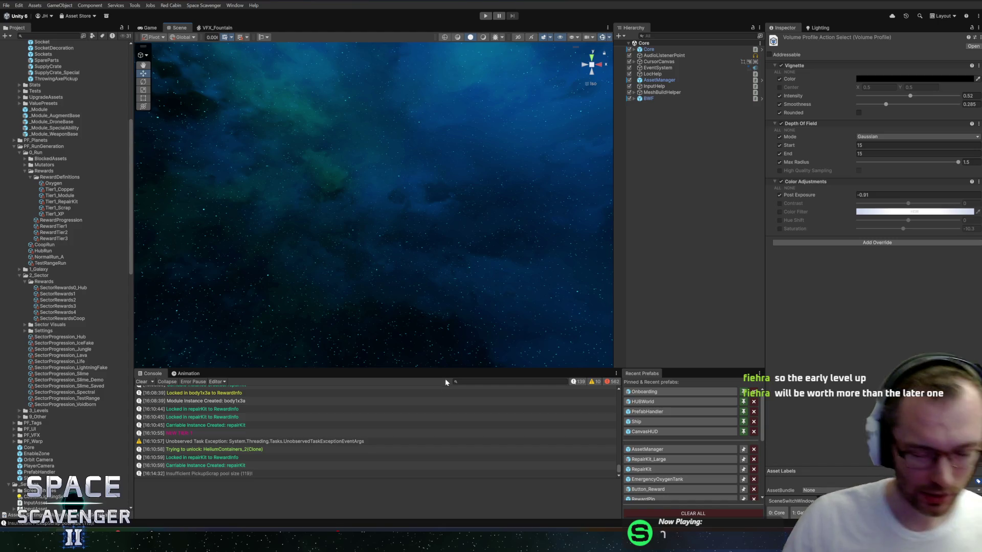
# Step: Return to Unity and start a new play test beside the oxygen station
pyautogui.hotkey('alt', 'Tab')
pyautogui.hotkey('alt', 'Tab')
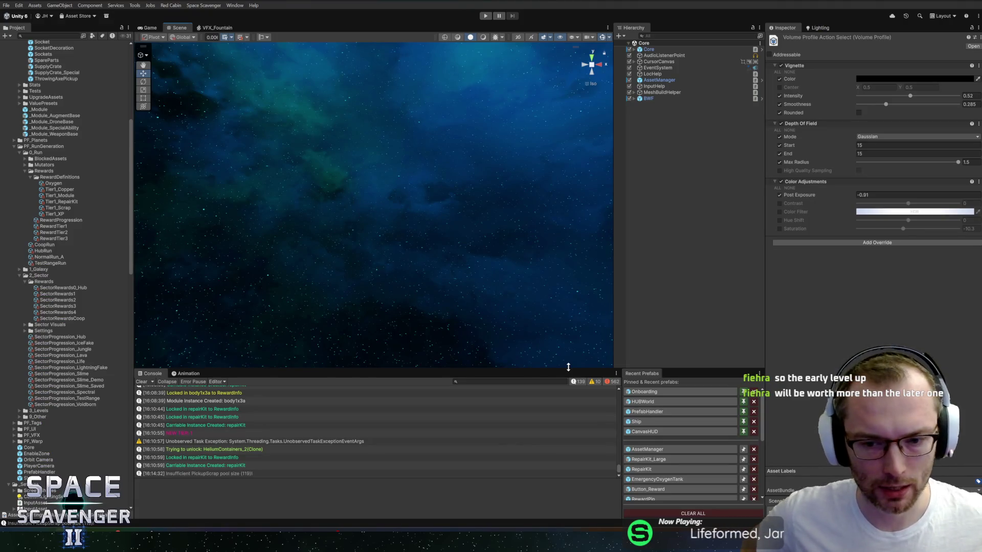
pyautogui.click(485, 15)
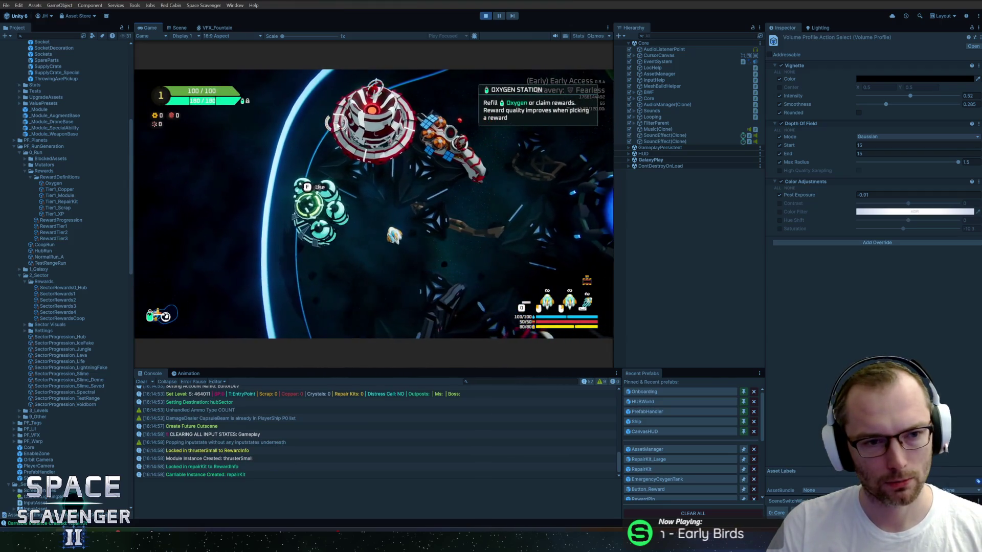
# Step: Add 100 oxygen with the developer console command 'add oxygen 100'
pyautogui.press('`')
pyautogui.write('add o')
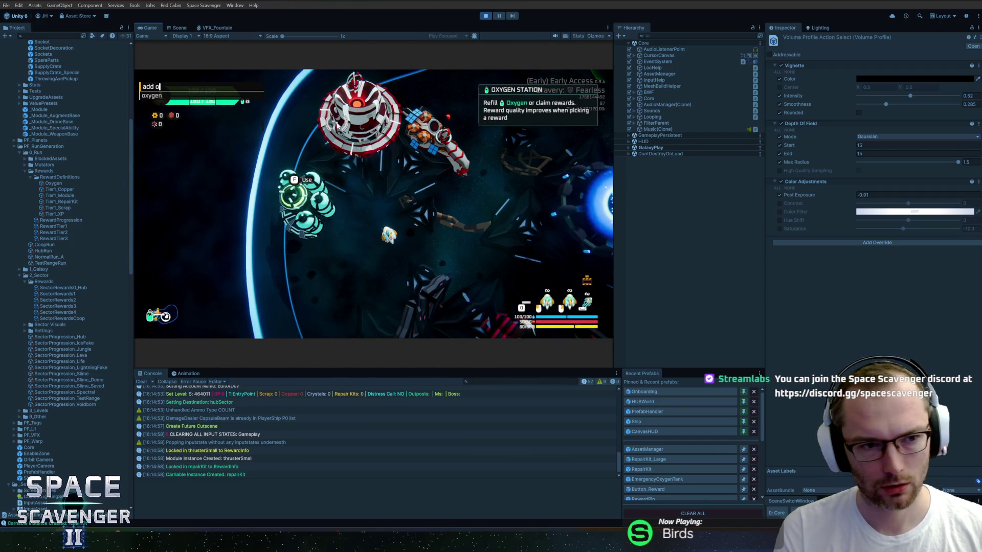
pyautogui.press('Tab')
pyautogui.write('100')
pyautogui.press('Return')
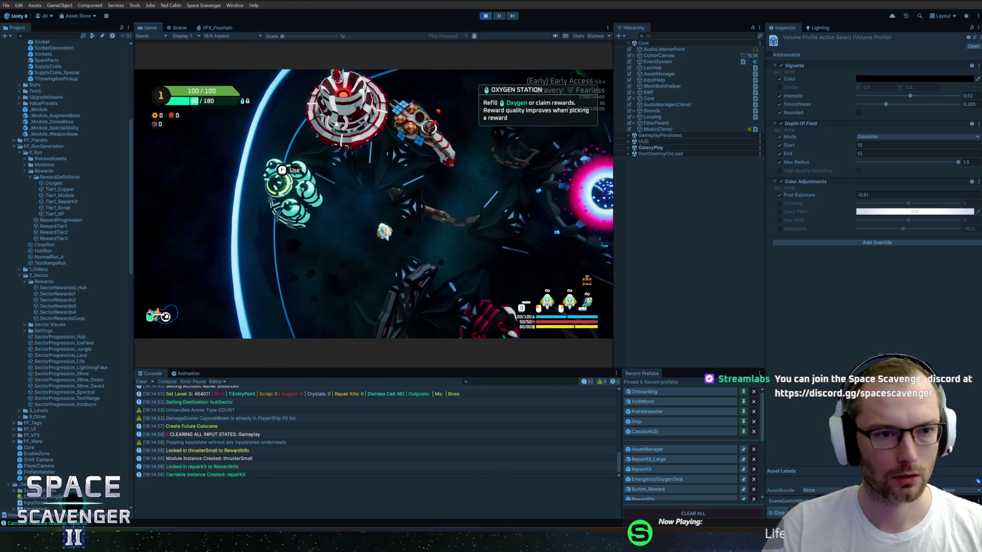
# Step: Take the 120 currency reward, then run 'spawn reward' to get a new reward offer
pyautogui.press('f')
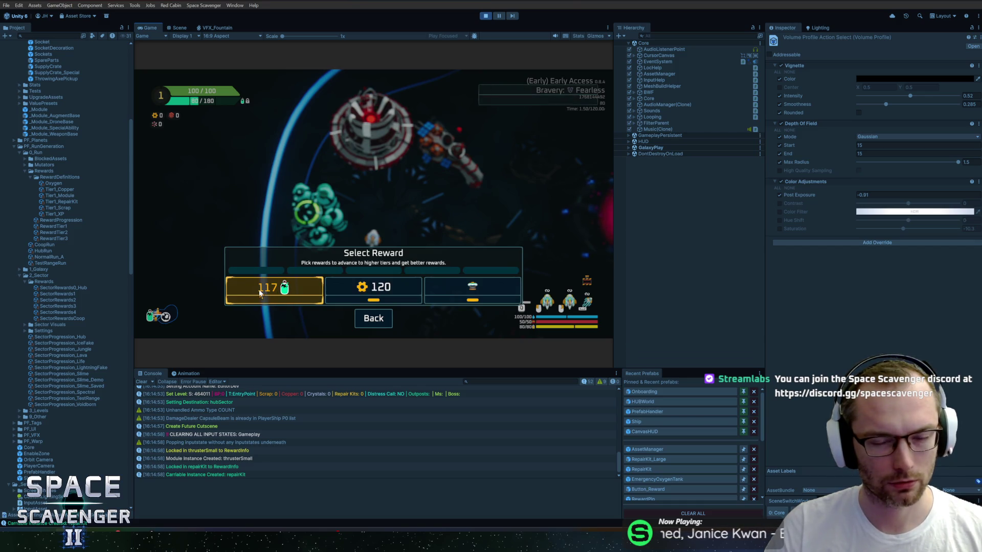
pyautogui.click(351, 291)
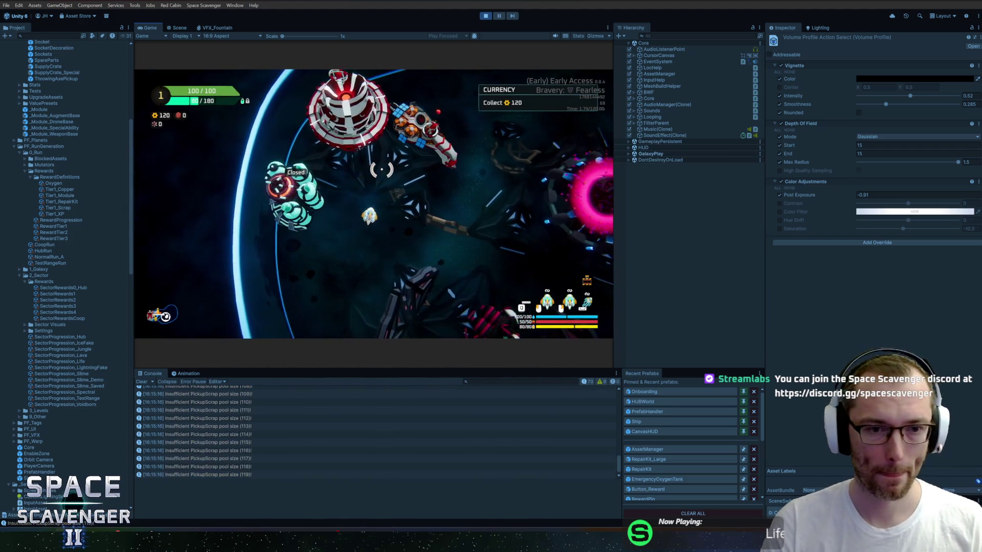
pyautogui.press('`')
pyautogui.write('spawn reward')
pyautogui.press('Return')
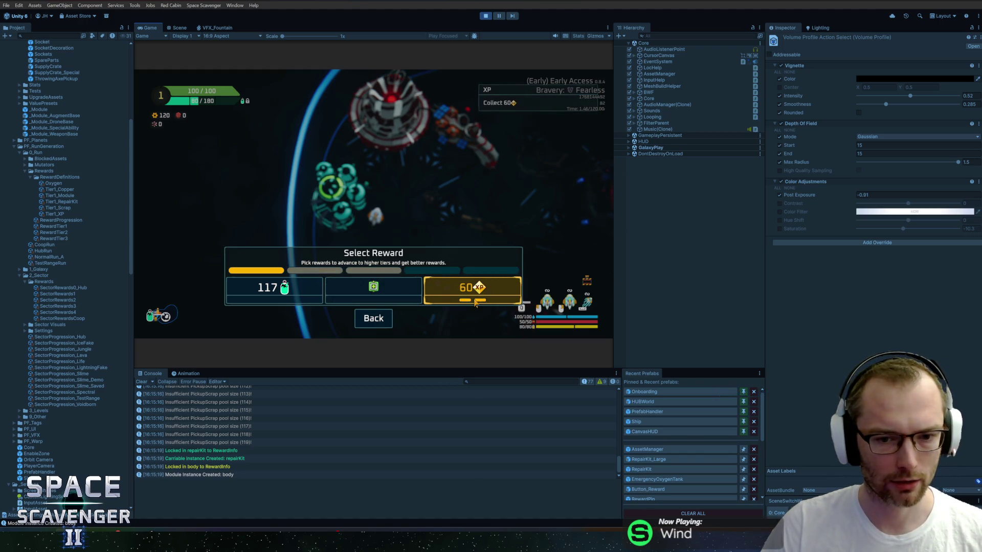
# Step: Maximize the Game view, choose the 60 XP reward, and check the Science Research panel
pyautogui.press('super')
pyautogui.press('super')
pyautogui.hotkey('shift', 'space')
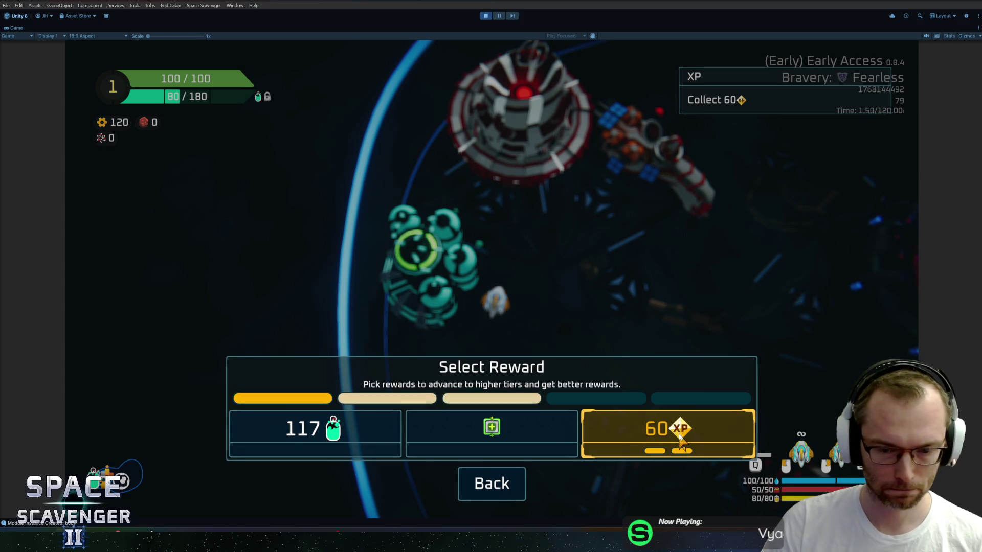
pyautogui.click(680, 438)
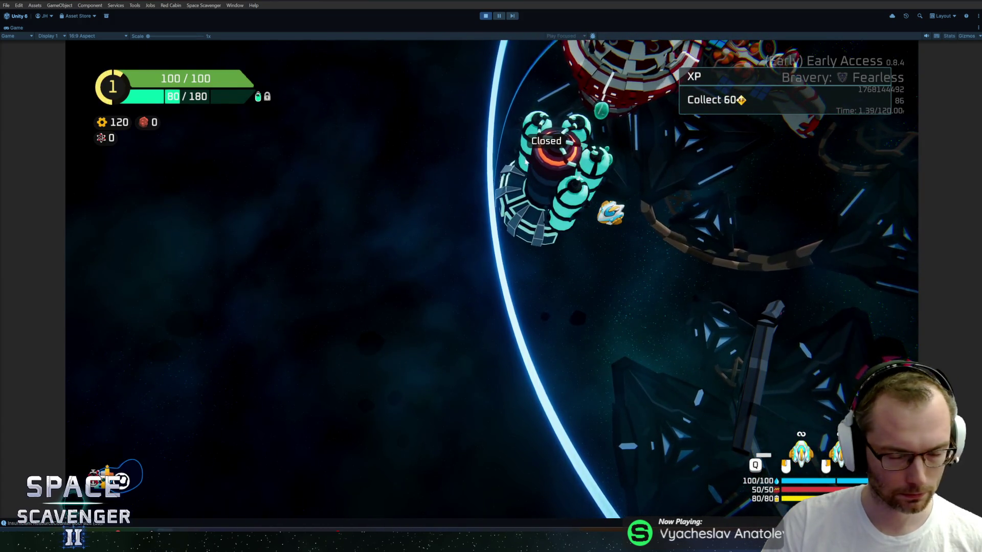
pyautogui.press('e')
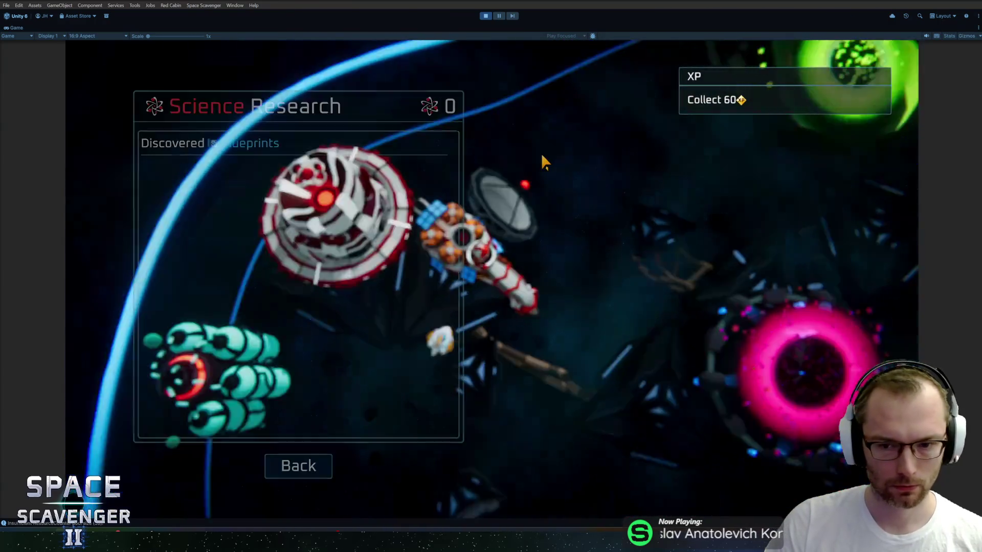
pyautogui.press('Escape')
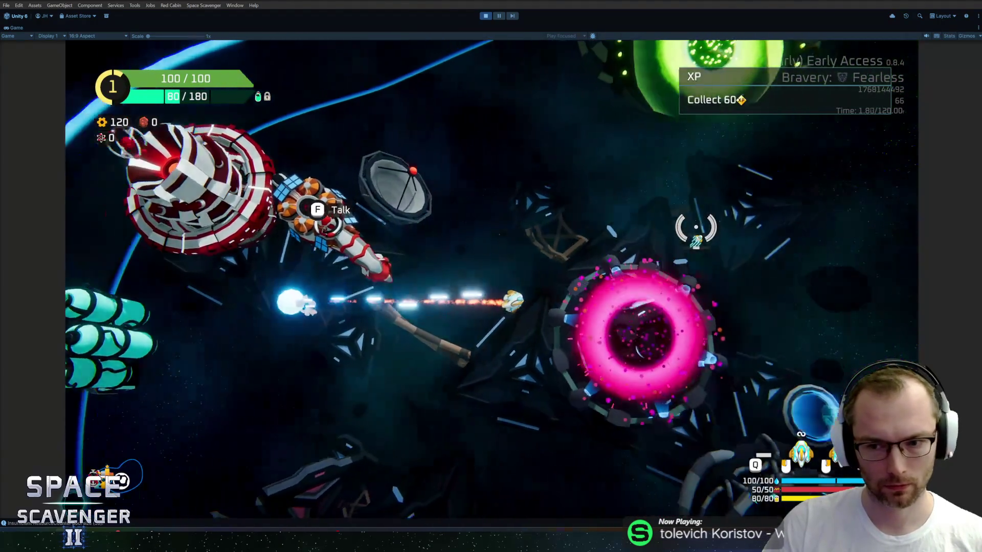
# Step: Fly the ship through the portal ring and back toward the oxygen station, then stop play mode
pyautogui.press('d')
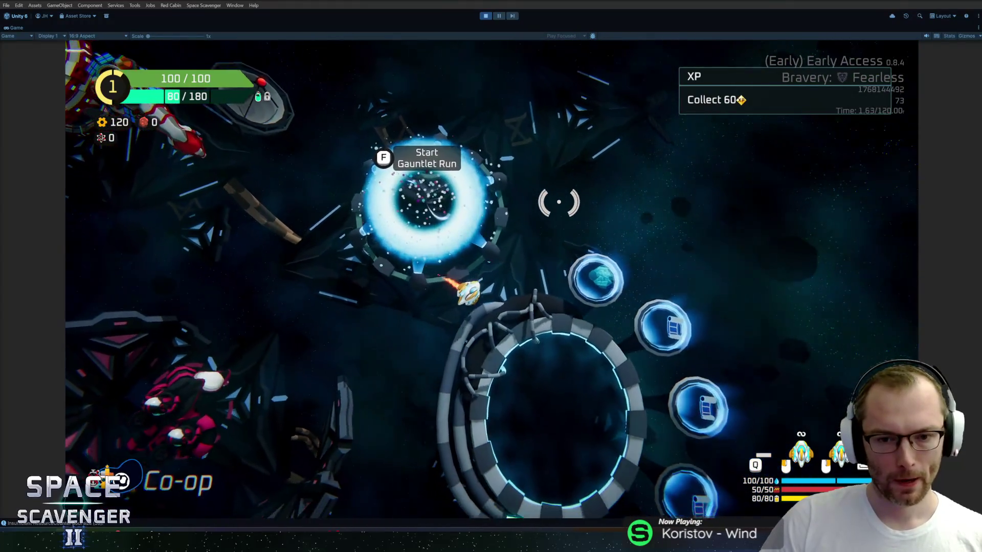
pyautogui.press('s')
pyautogui.press('a')
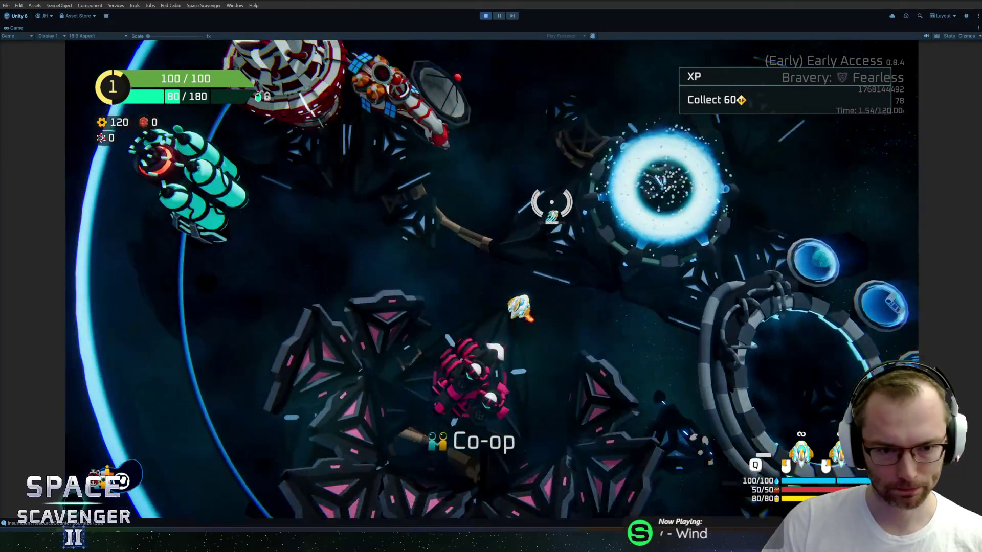
pyautogui.press('w')
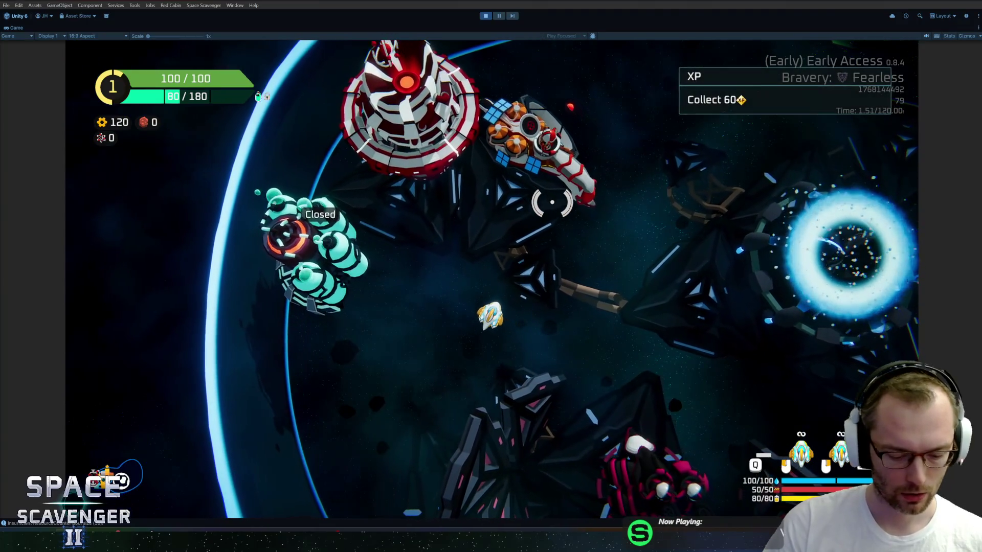
pyautogui.hotkey('ctrl', 'p')
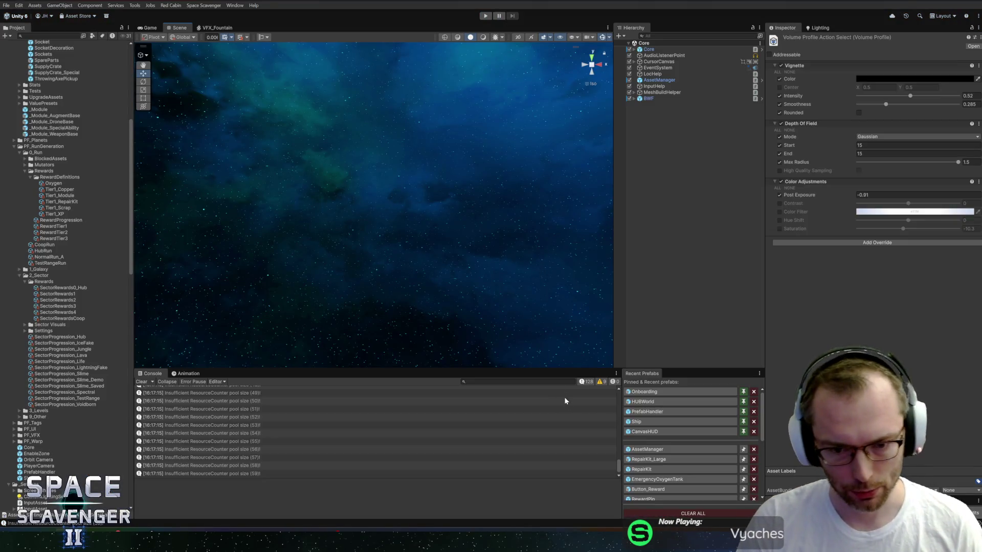
pyautogui.hotkey('alt', 'Tab')
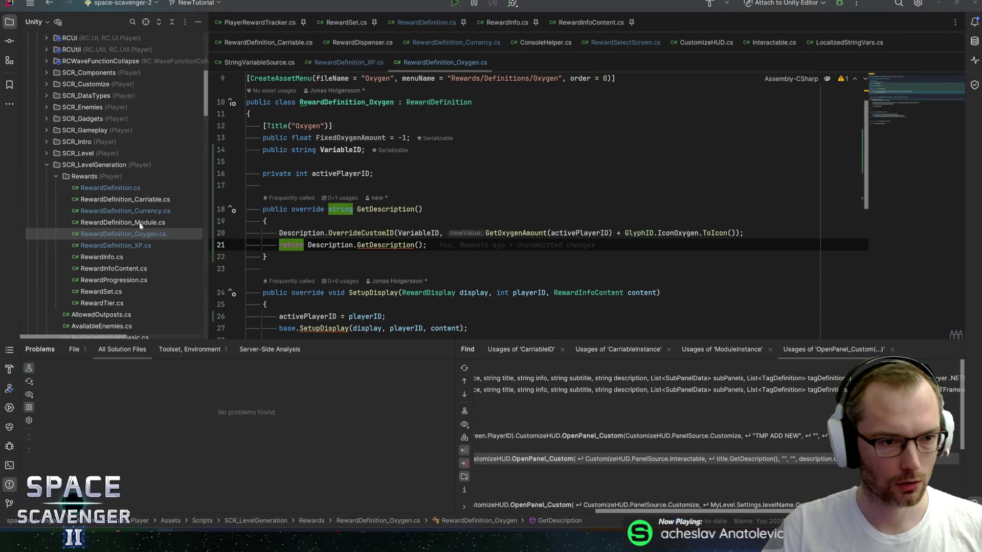
pyautogui.click(128, 235)
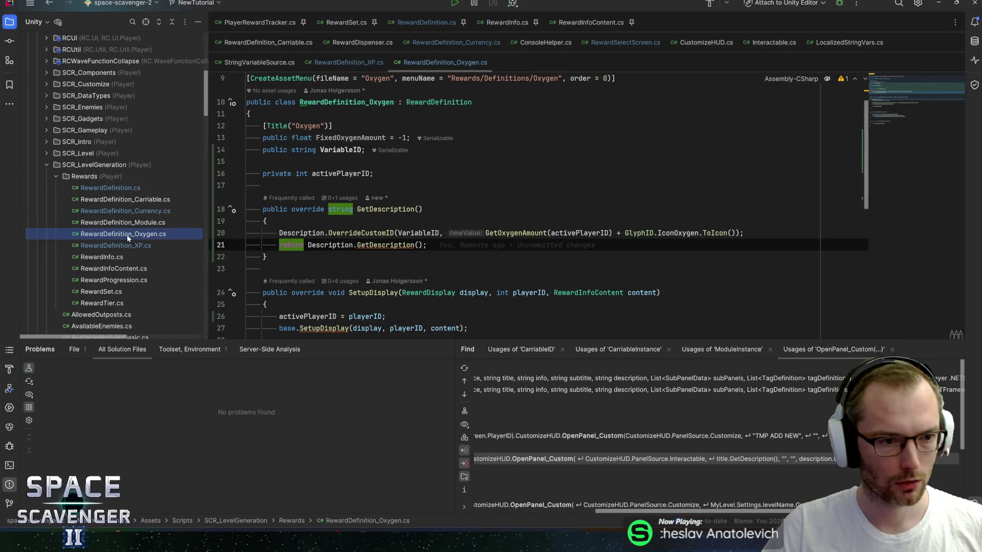
pyautogui.click(370, 209)
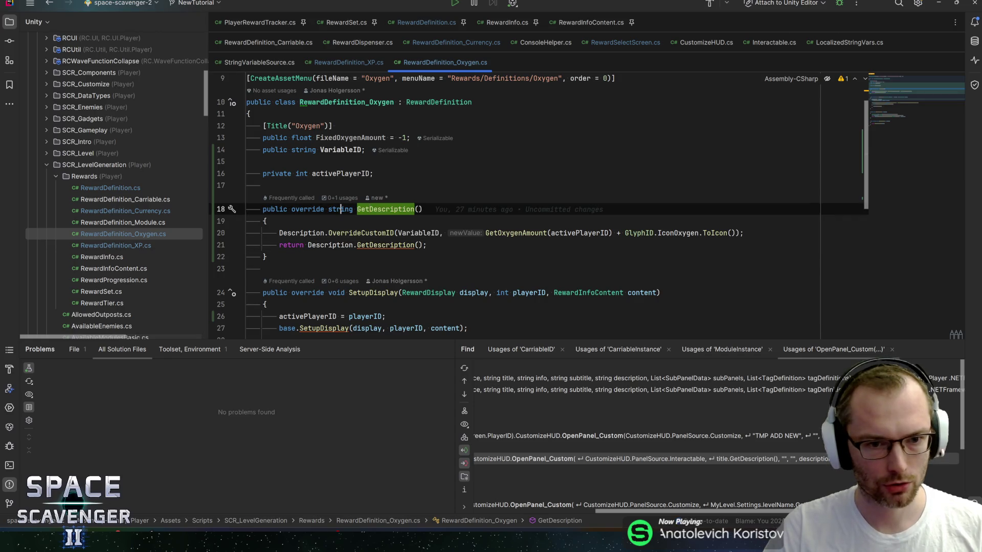
pyautogui.hotkey('ctrl', 'b')
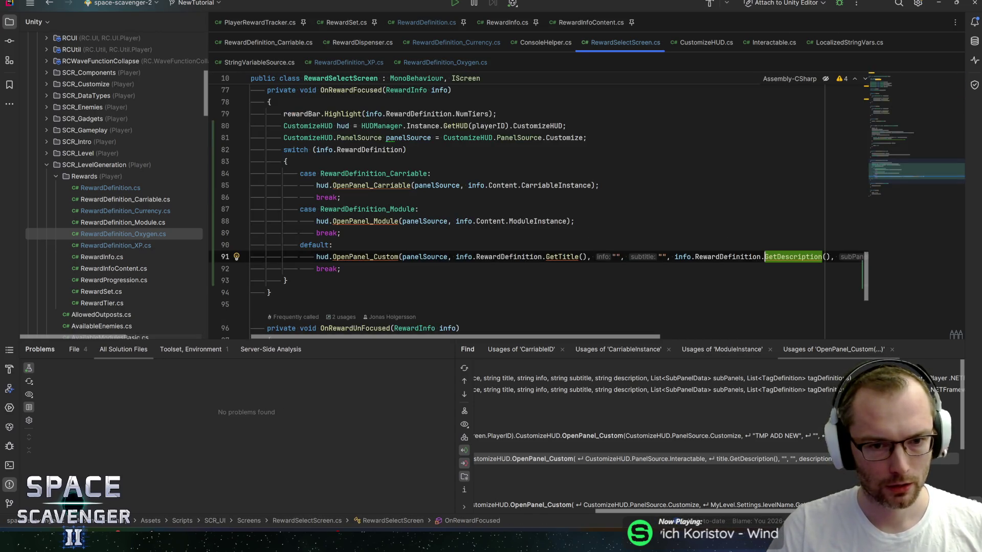
pyautogui.hotkey('ctrl', 'alt', 'Left')
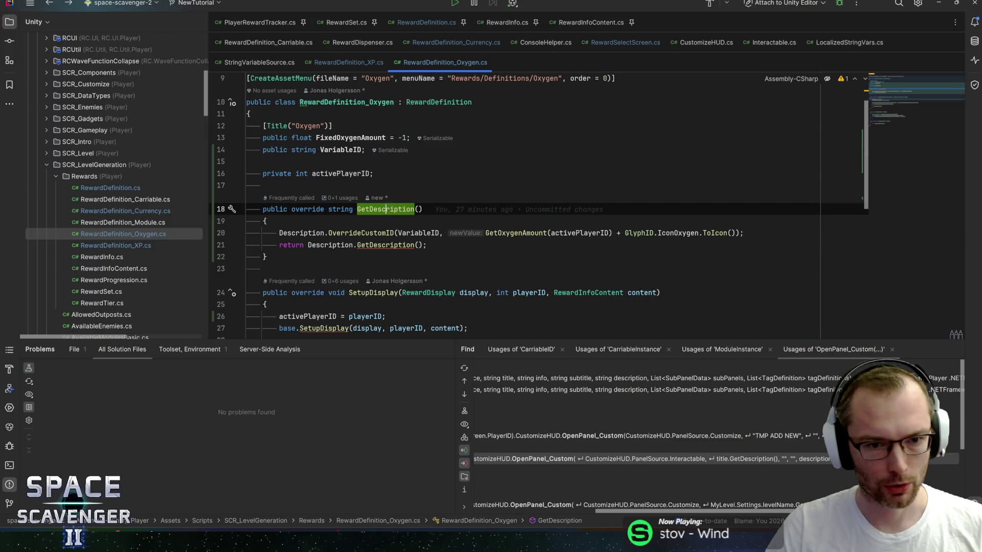
pyautogui.hotkey('alt', 'Tab')
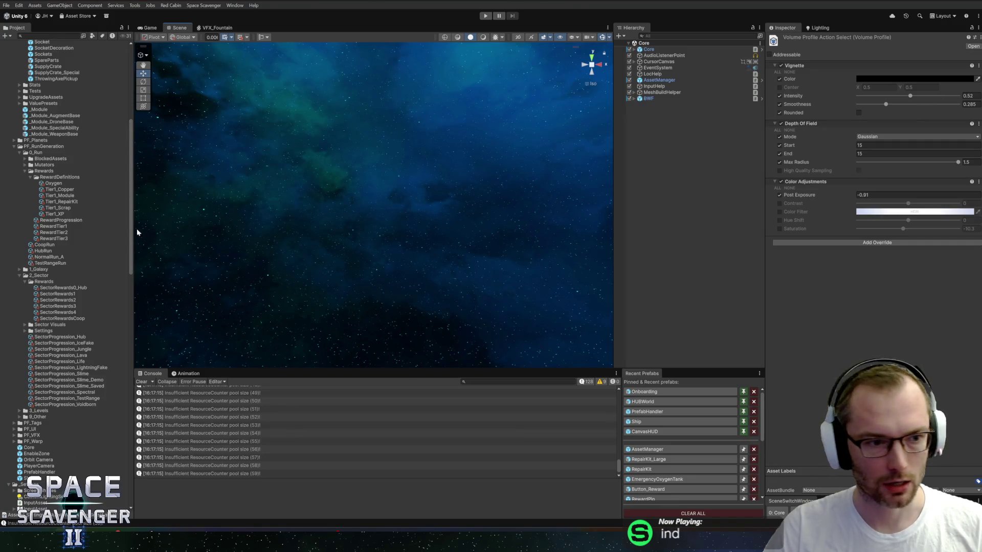
pyautogui.click(59, 189)
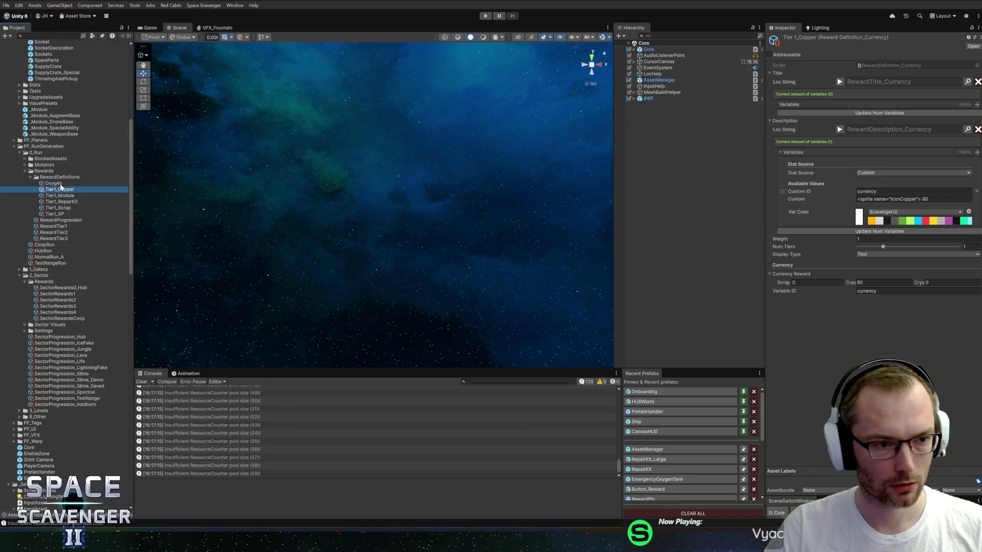
# Step: Assign Keyword_Oxygen as the Oxygen reward definition's title text
pyautogui.press('Up')
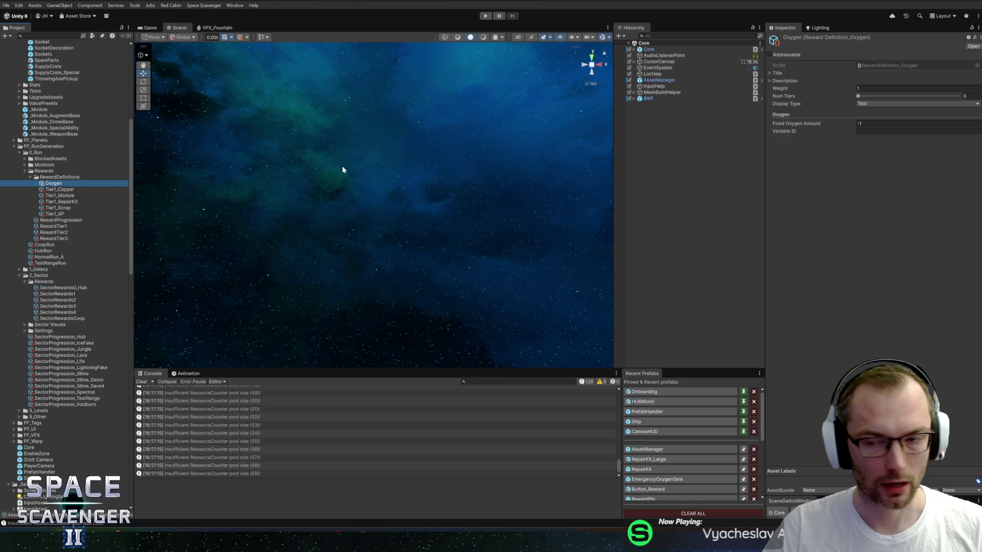
pyautogui.click(788, 81)
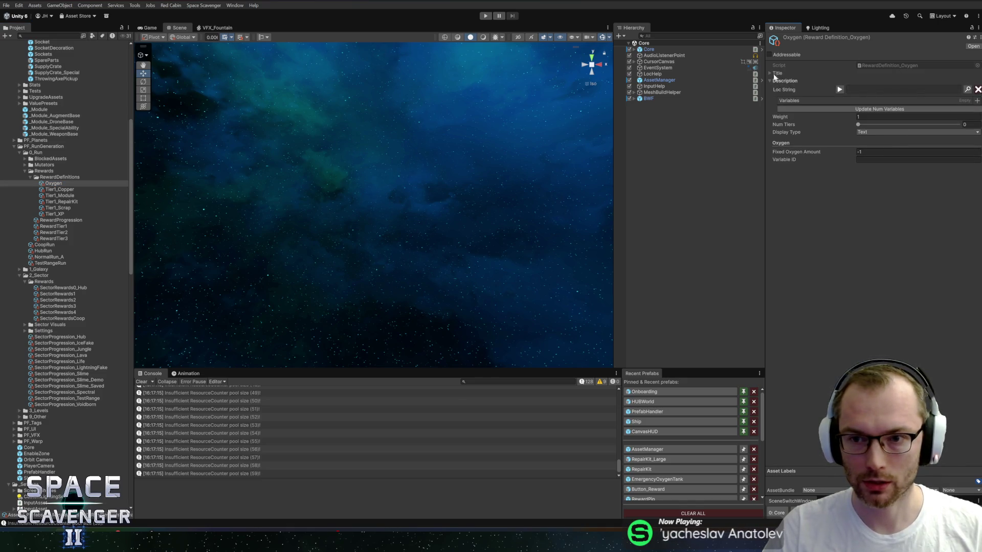
pyautogui.click(777, 73)
pyautogui.click(966, 81)
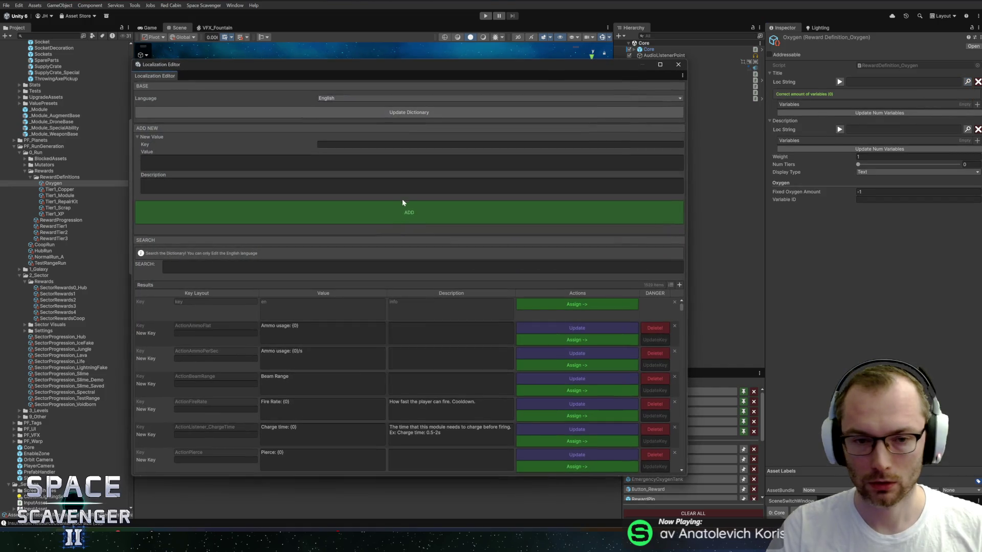
pyautogui.click(409, 145)
pyautogui.write('oxygen')
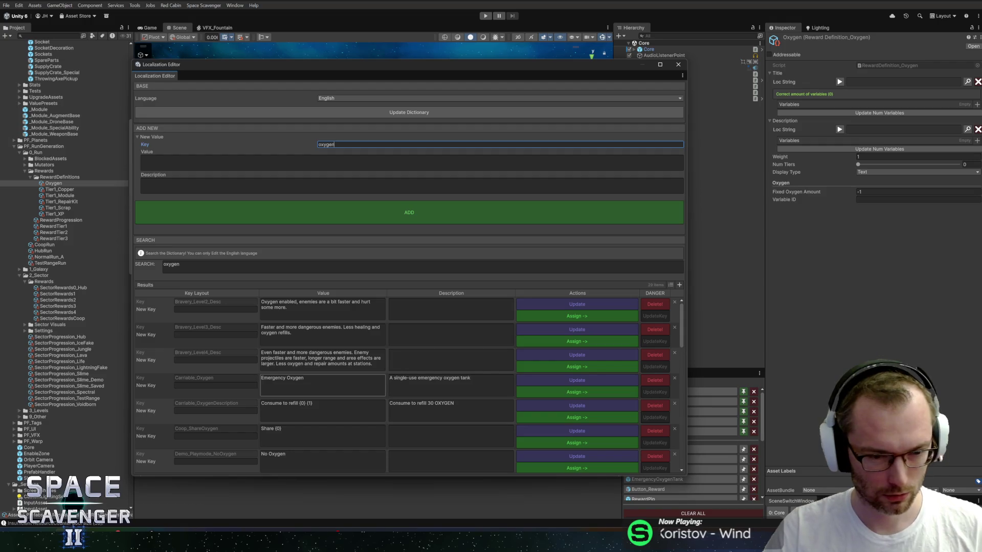
pyautogui.scroll(-5, 322, 389)
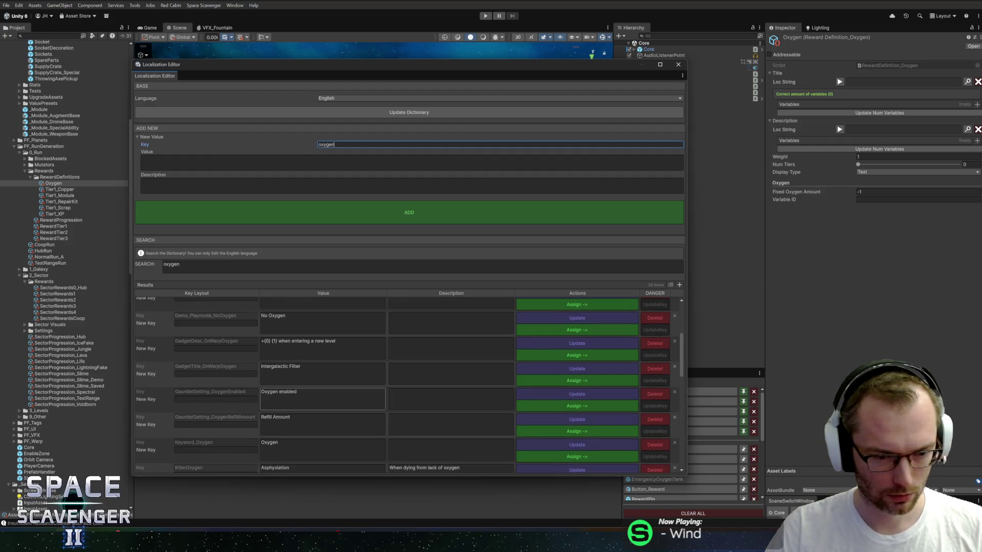
pyautogui.scroll(-3, 322, 389)
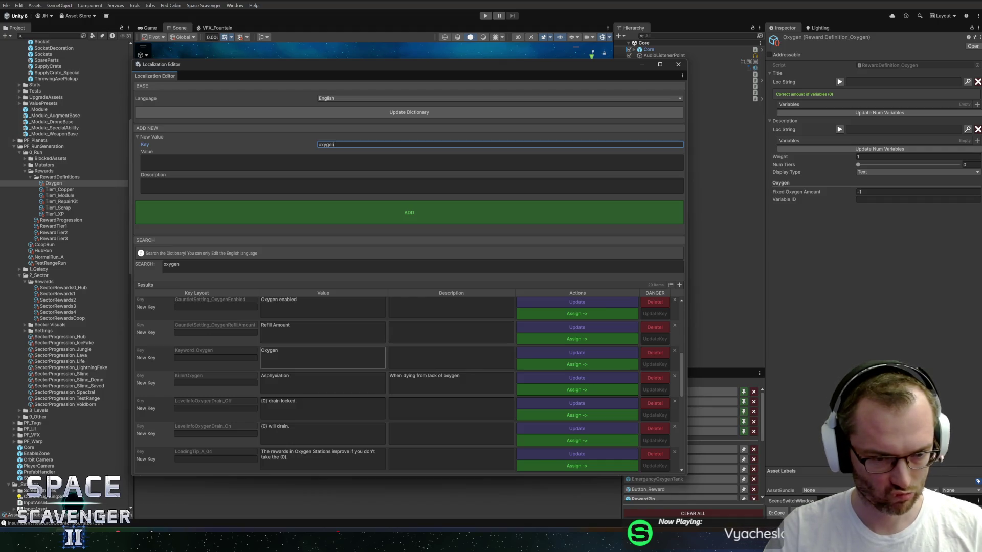
pyautogui.click(576, 364)
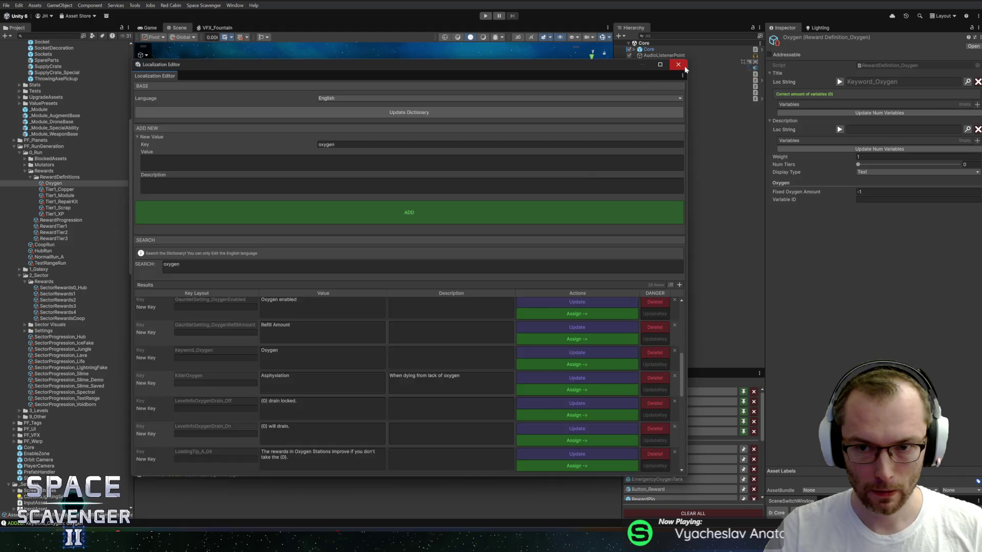
pyautogui.click(678, 65)
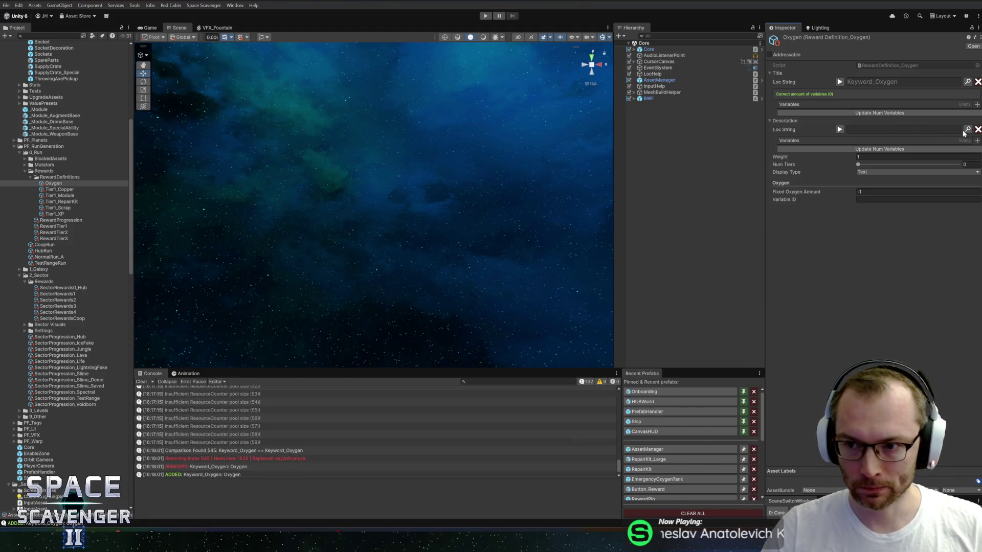
# Step: Open the description's localization dictionary and browse entries matching 'over'
pyautogui.click(964, 132)
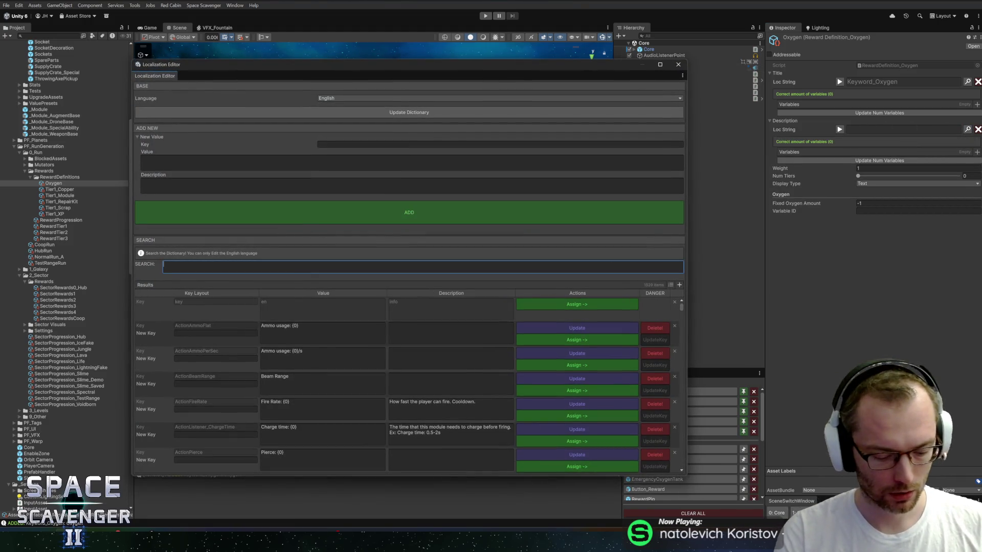
pyautogui.write('over')
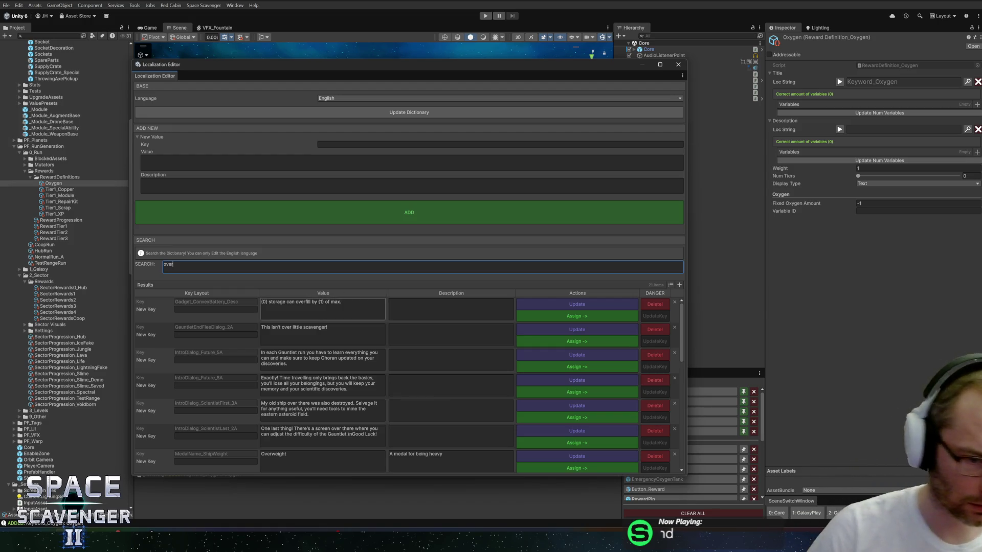
pyautogui.scroll(-4, 322, 388)
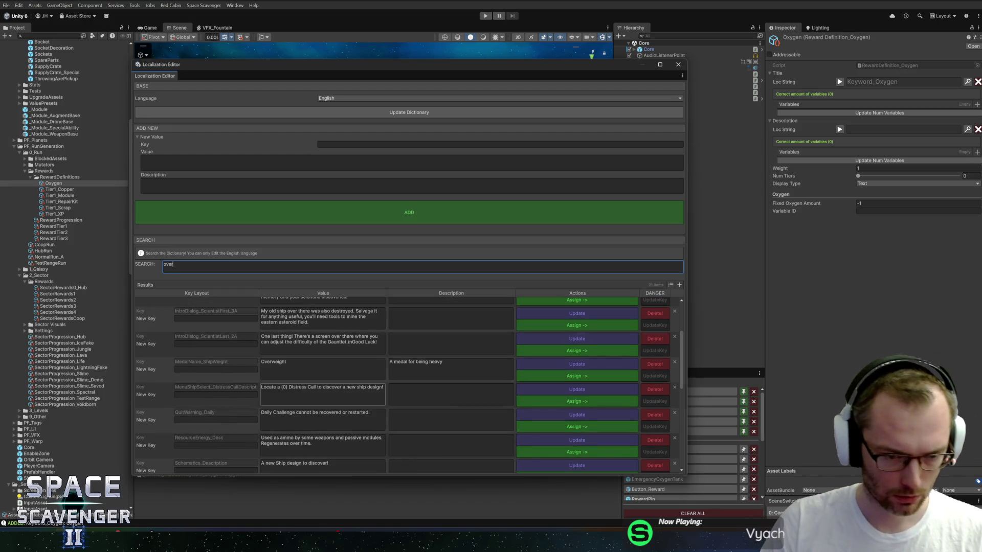
pyautogui.scroll(-3, 322, 396)
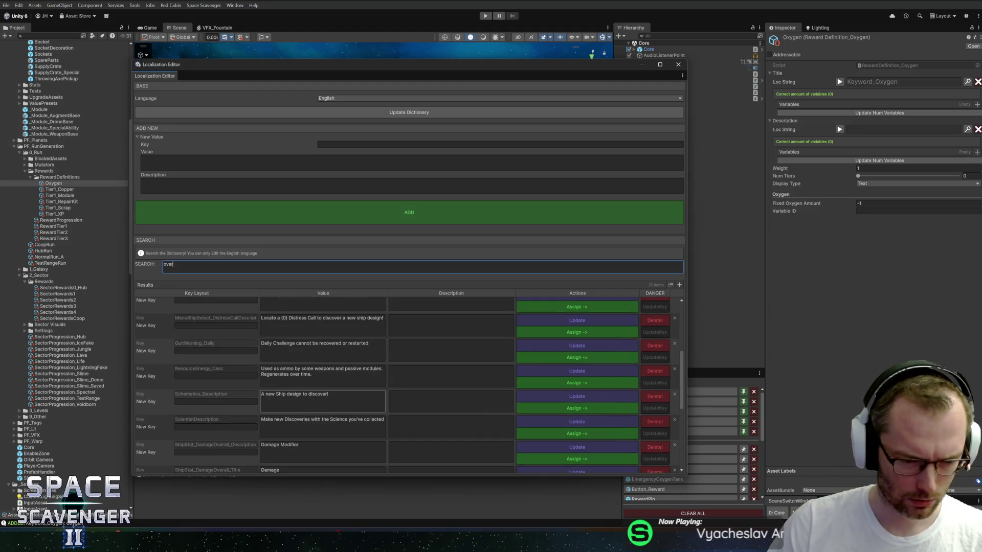
pyautogui.scroll(-2, 337, 398)
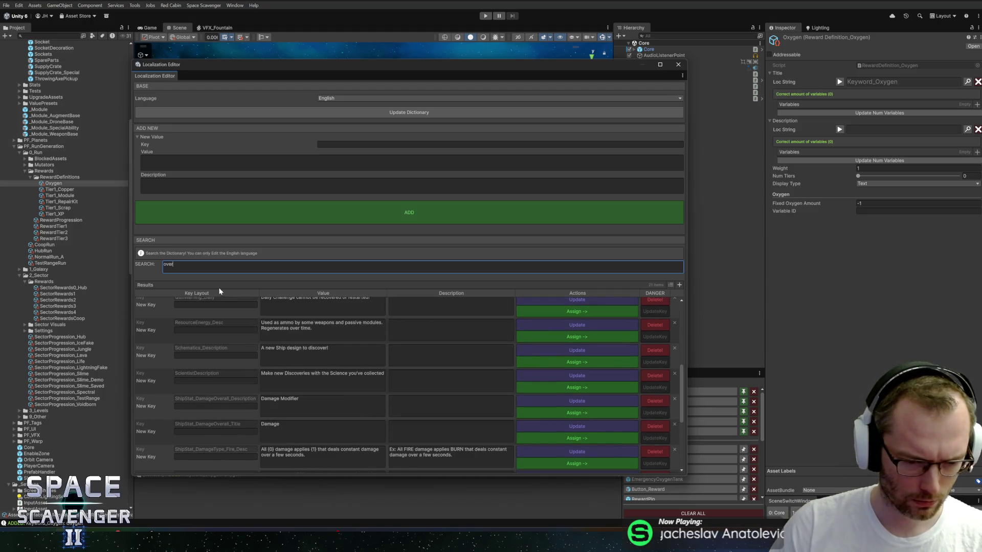
pyautogui.scroll(-4, 250, 323)
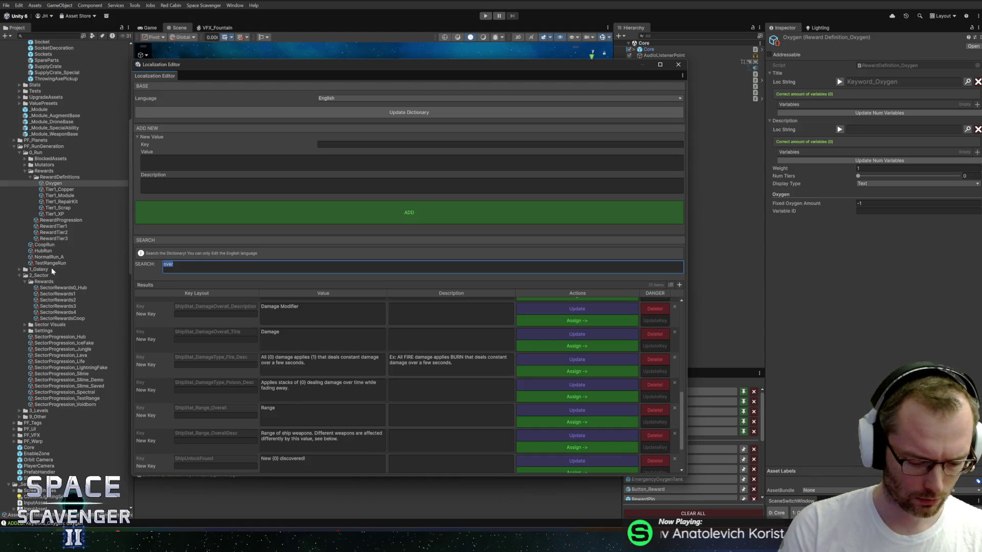
# Step: Search 'oxygen' and assign OxygenRefillDesc as the Oxygen reward's description
pyautogui.write('oxygen')
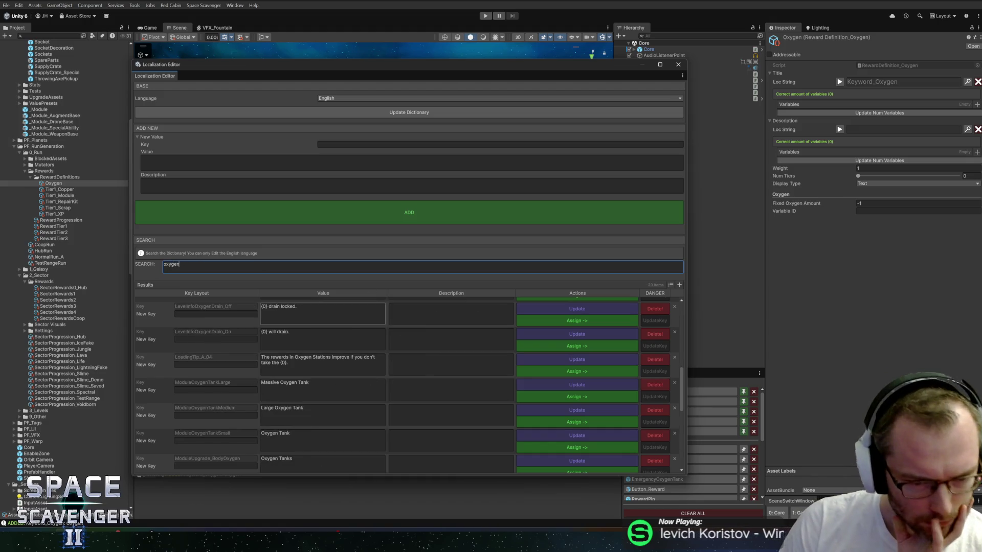
pyautogui.scroll(10, 340, 346)
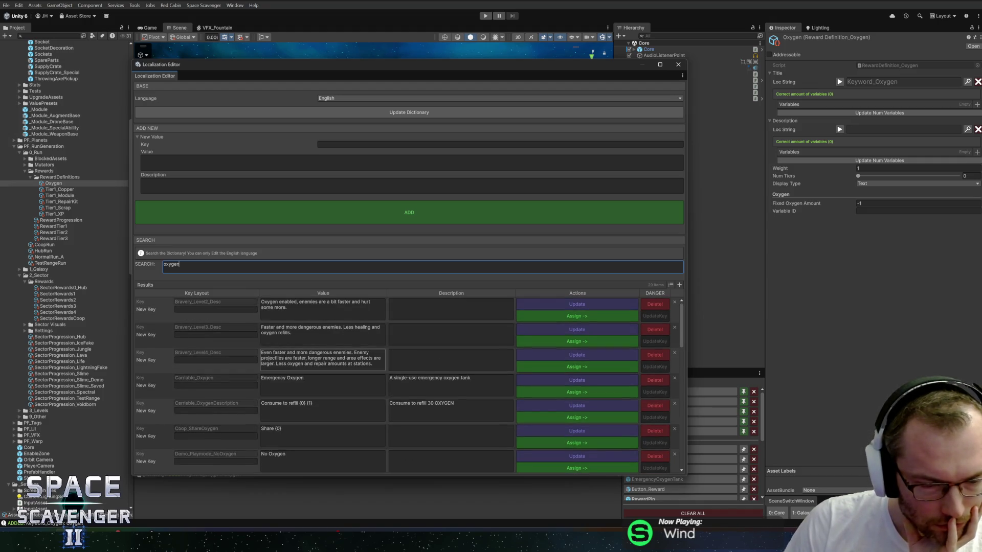
pyautogui.scroll(-3, 319, 383)
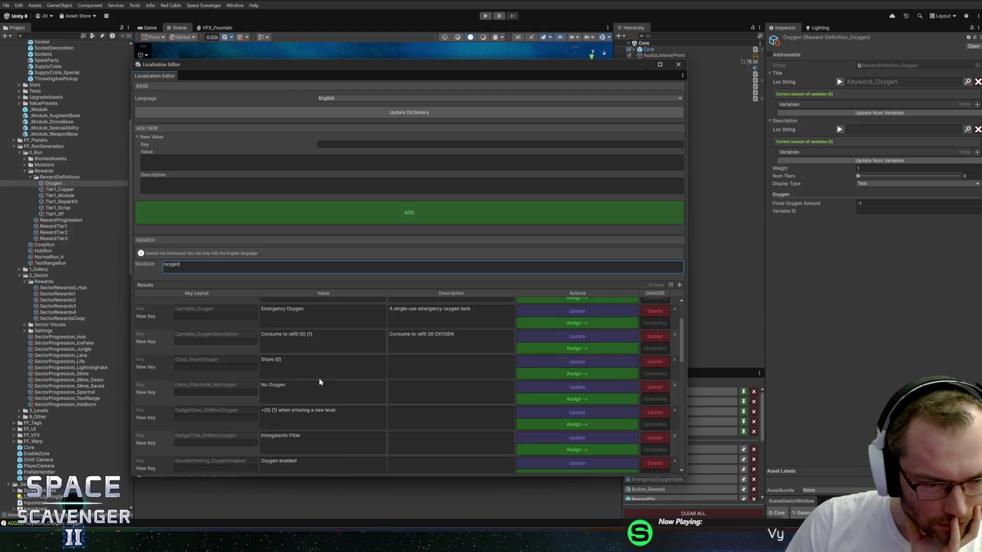
pyautogui.scroll(-3, 319, 381)
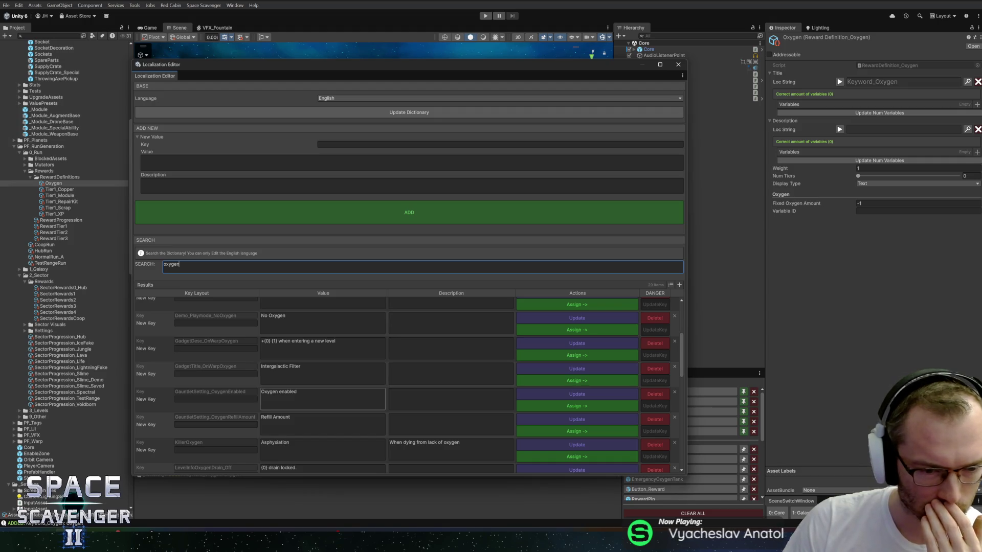
pyautogui.scroll(-1, 322, 398)
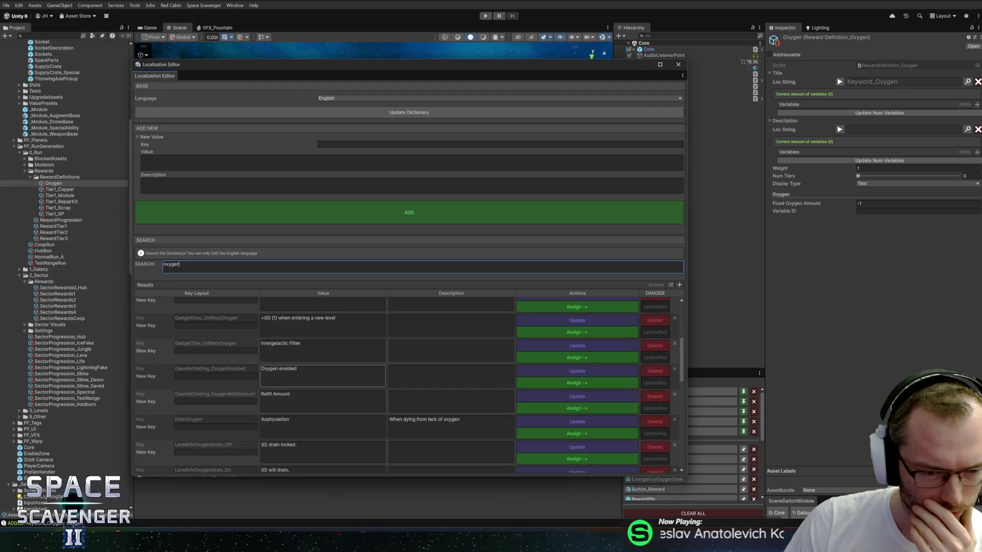
pyautogui.scroll(-1, 322, 401)
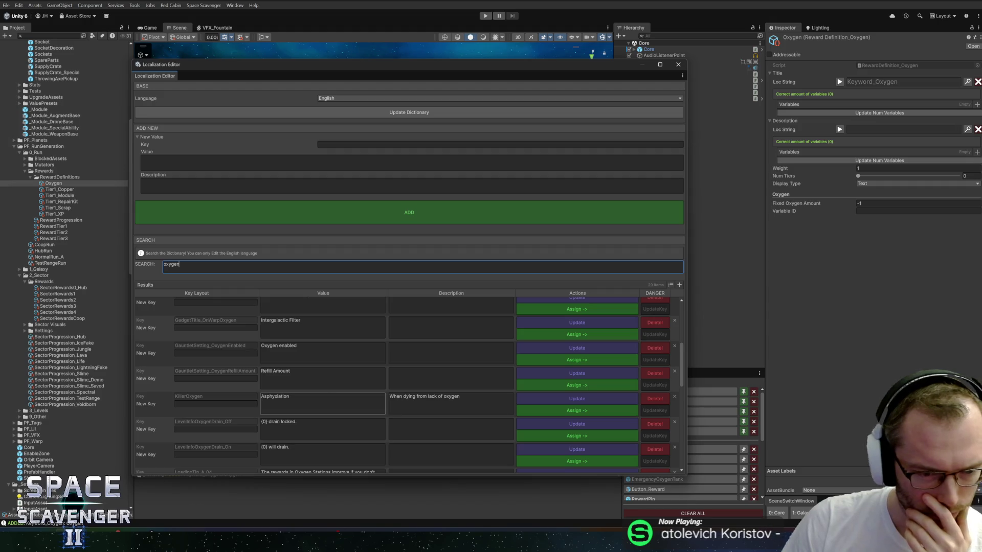
pyautogui.scroll(-1, 322, 404)
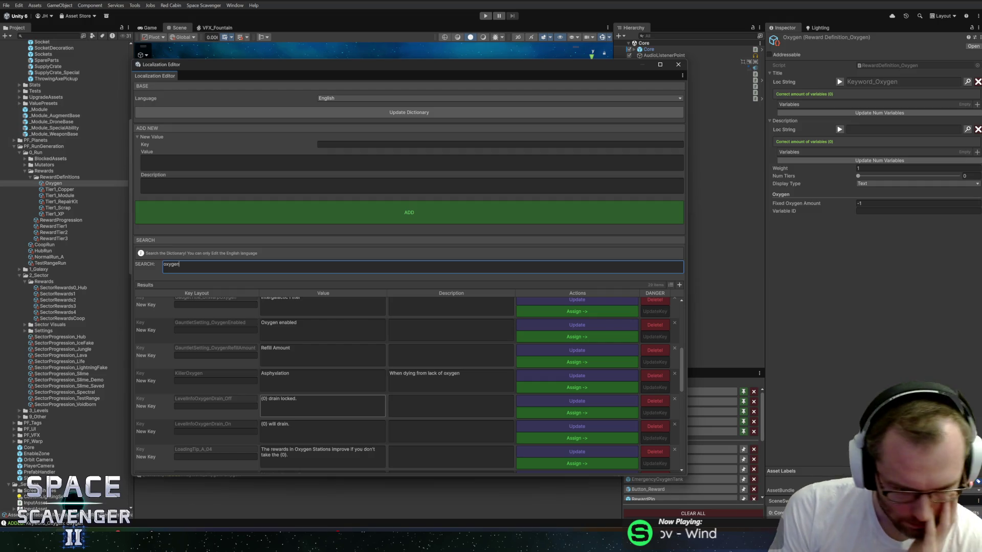
pyautogui.scroll(-5, 322, 409)
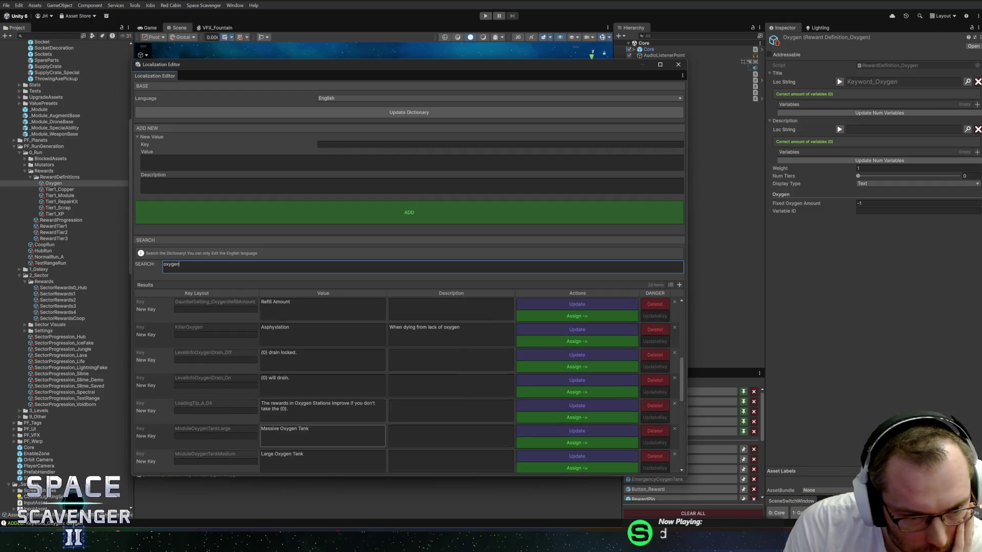
pyautogui.scroll(-2, 322, 419)
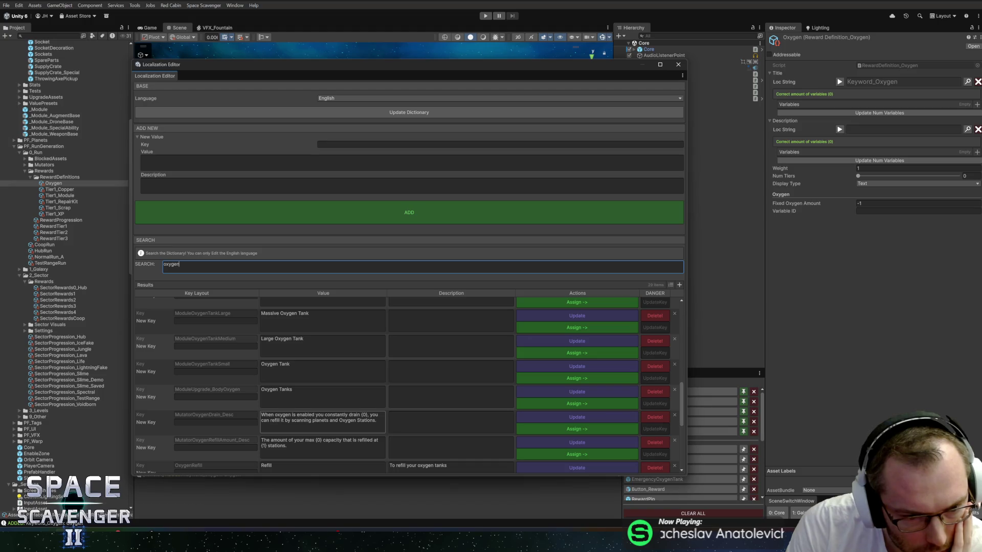
pyautogui.scroll(-2, 323, 419)
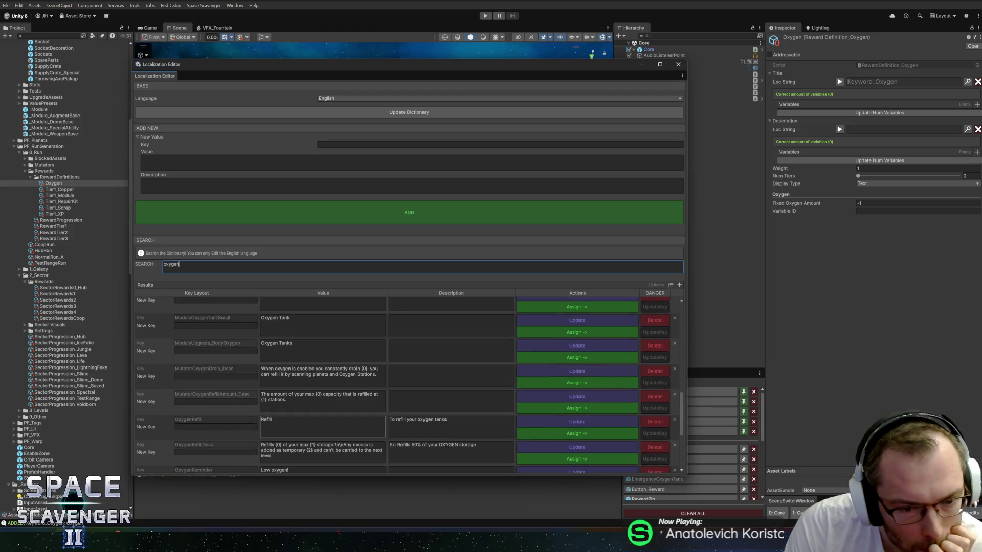
pyautogui.click(305, 404)
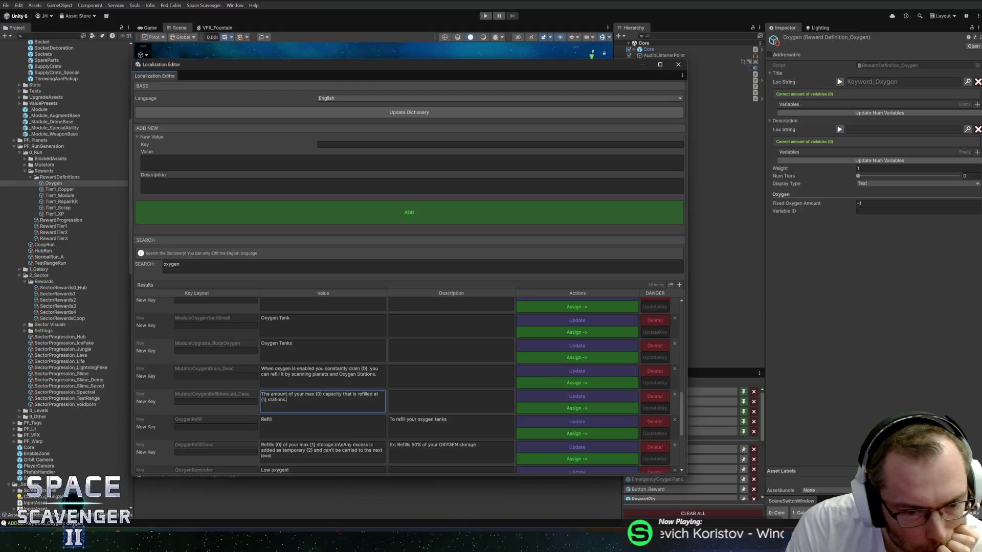
pyautogui.scroll(-2, 322, 404)
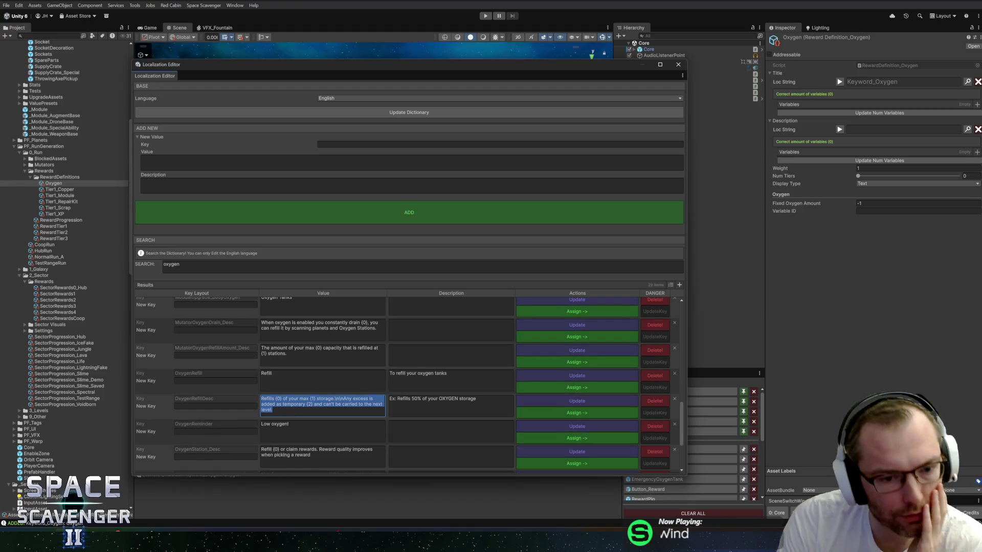
pyautogui.click(273, 409)
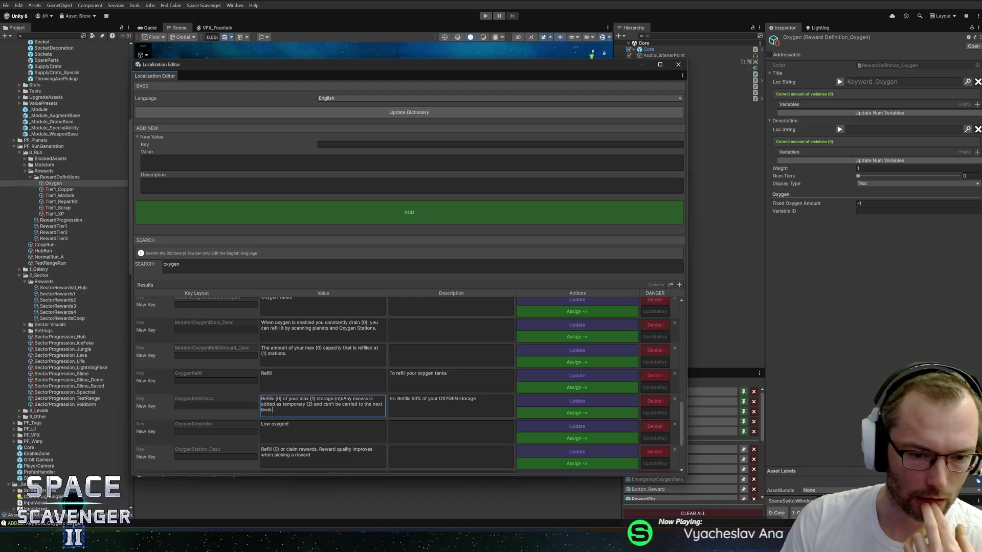
pyautogui.click(545, 414)
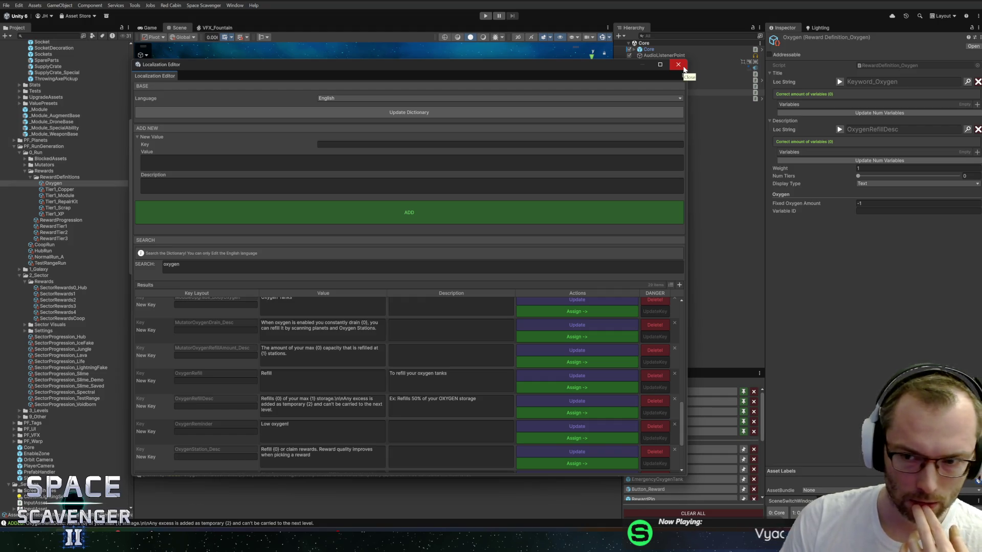
pyautogui.click(683, 67)
# Step: Add three description variables and give the first the custom ID oxygenPercent
pyautogui.click(977, 155)
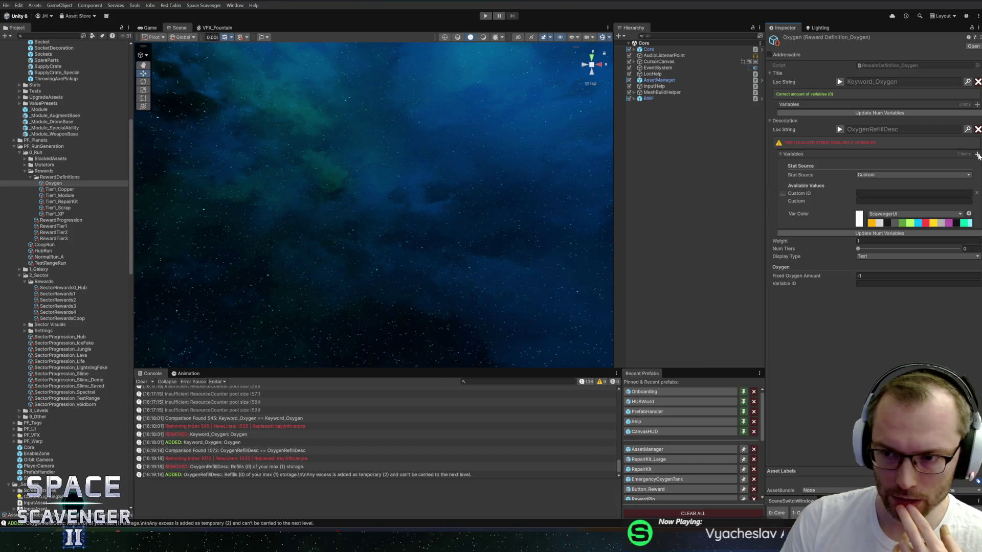
pyautogui.click(977, 155)
pyautogui.click(977, 154)
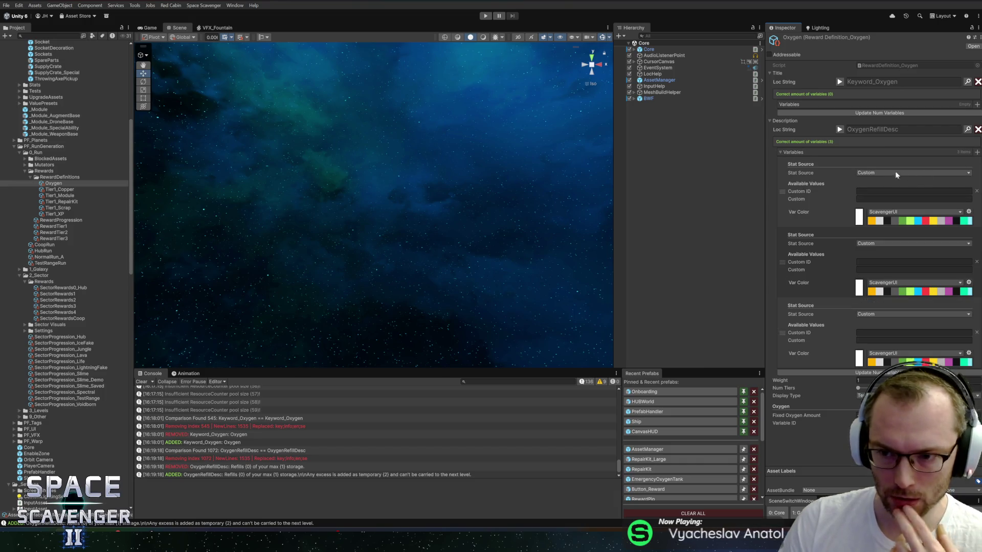
pyautogui.click(838, 131)
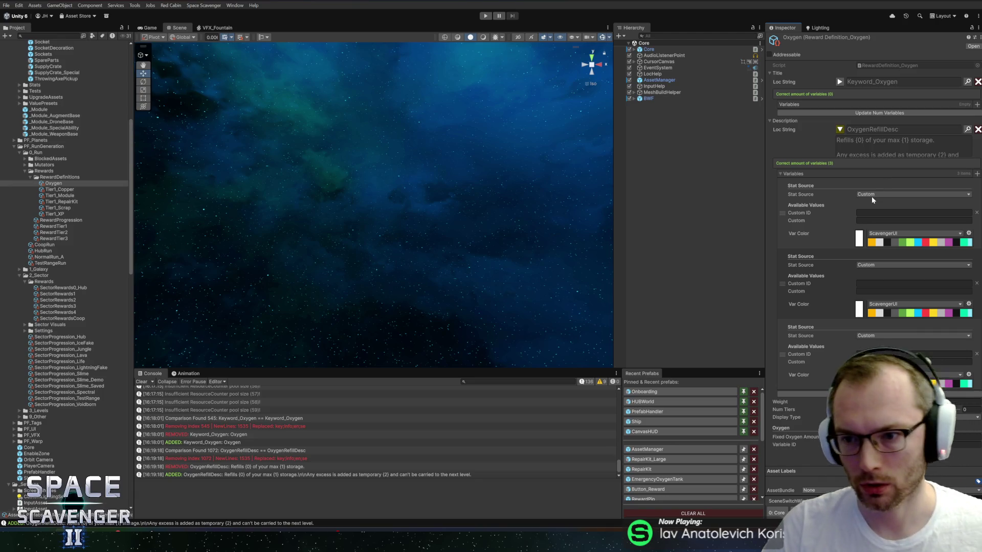
pyautogui.click(871, 212)
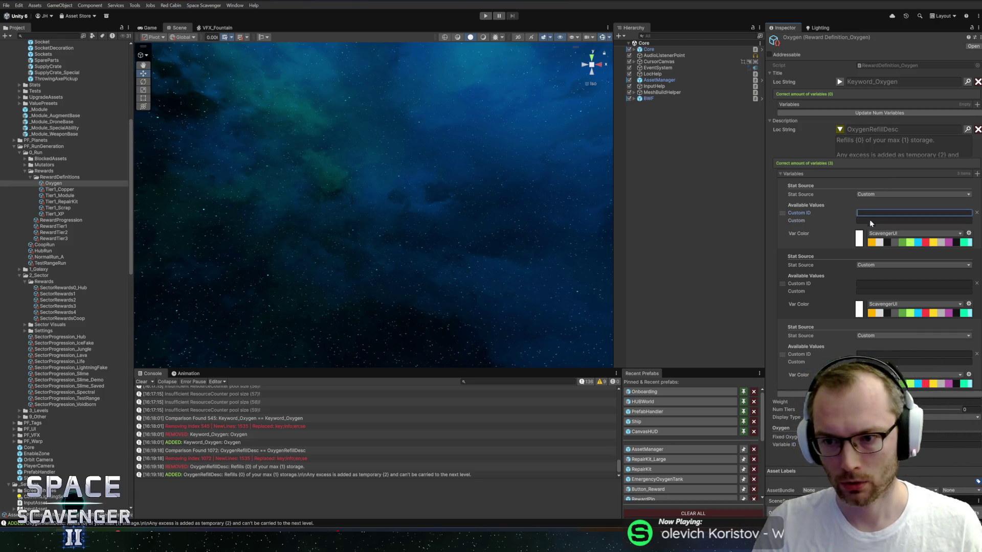
pyautogui.write('oxygenPer')
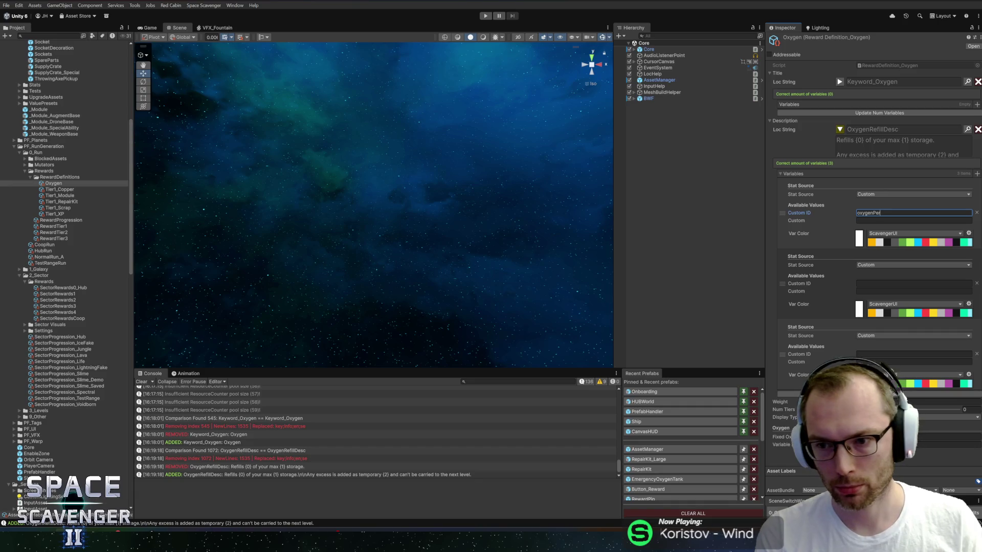
pyautogui.write('cent')
pyautogui.press('Return')
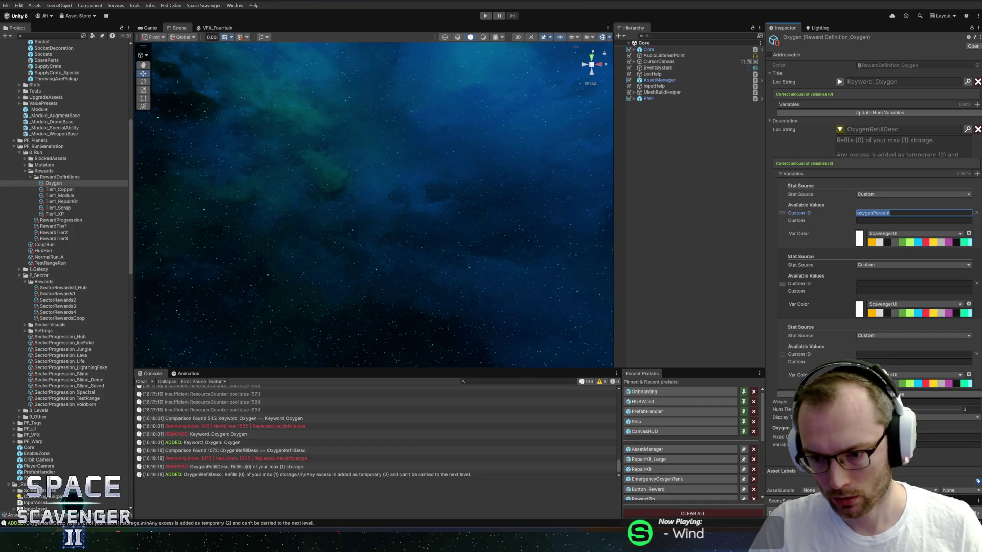
pyautogui.press('Tab')
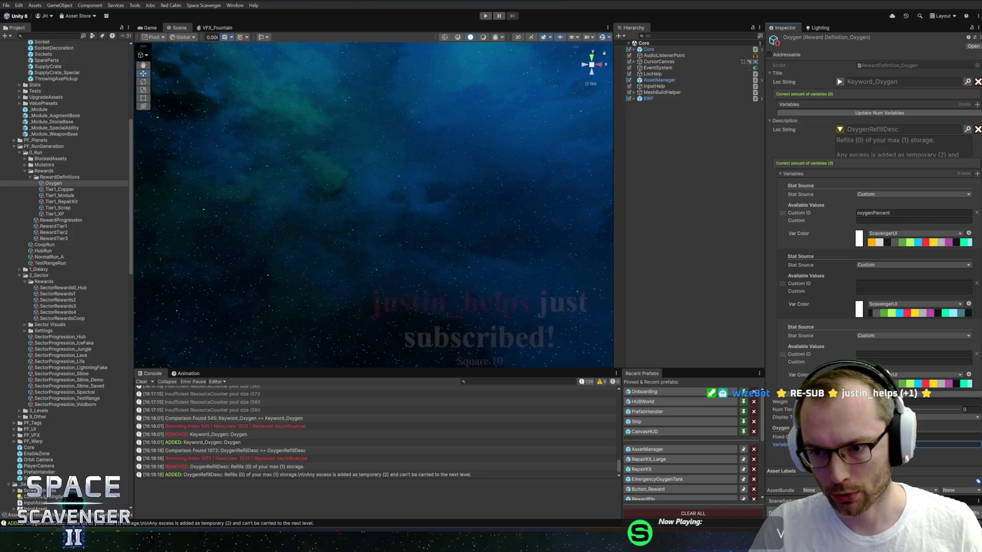
# Step: Set the second variable's Stat Source to Keyword
pyautogui.click(875, 265)
pyautogui.write('keyword')
pyautogui.click(877, 280)
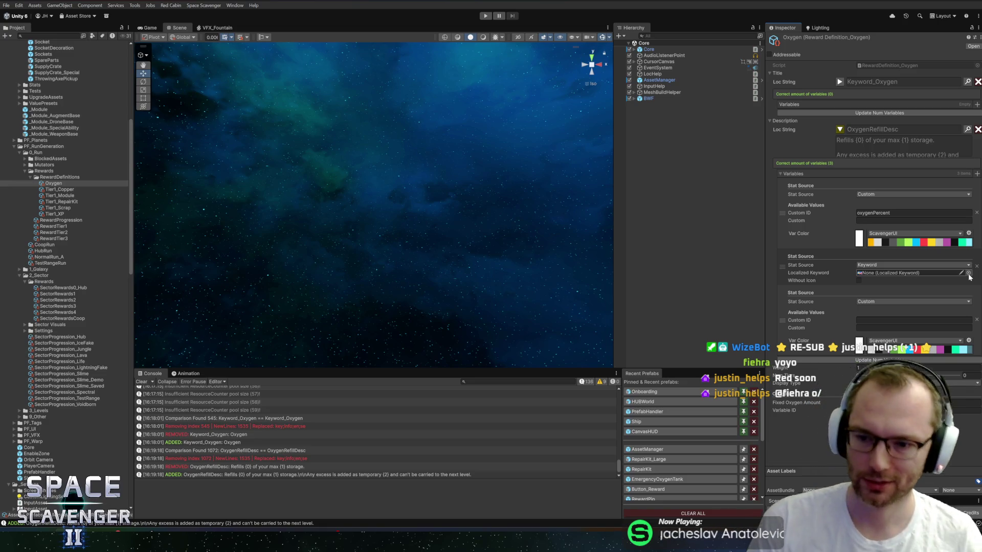
pyautogui.click(968, 272)
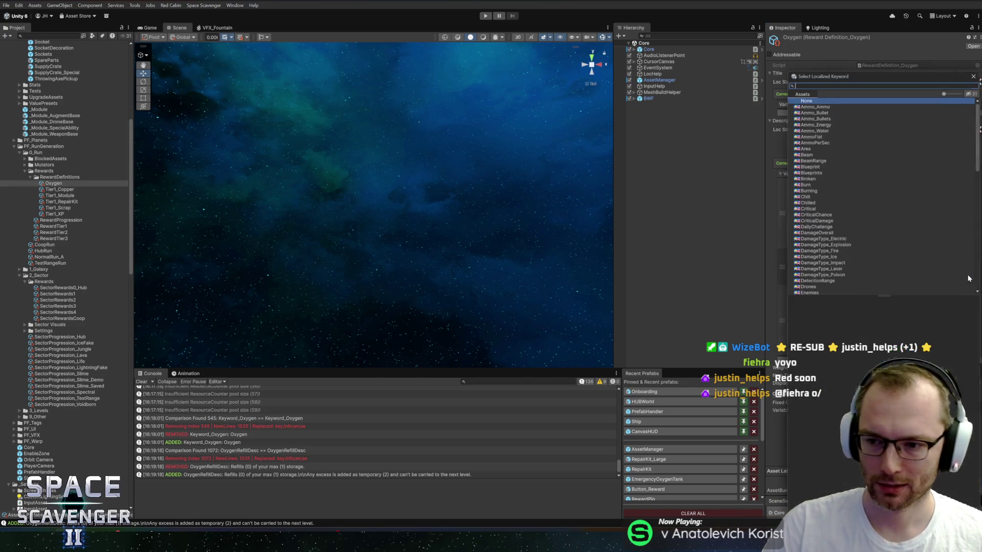
# Step: Assign the Oxygen keyword to the second variable and set the third variable's source to Keyword
pyautogui.write('oxygen')
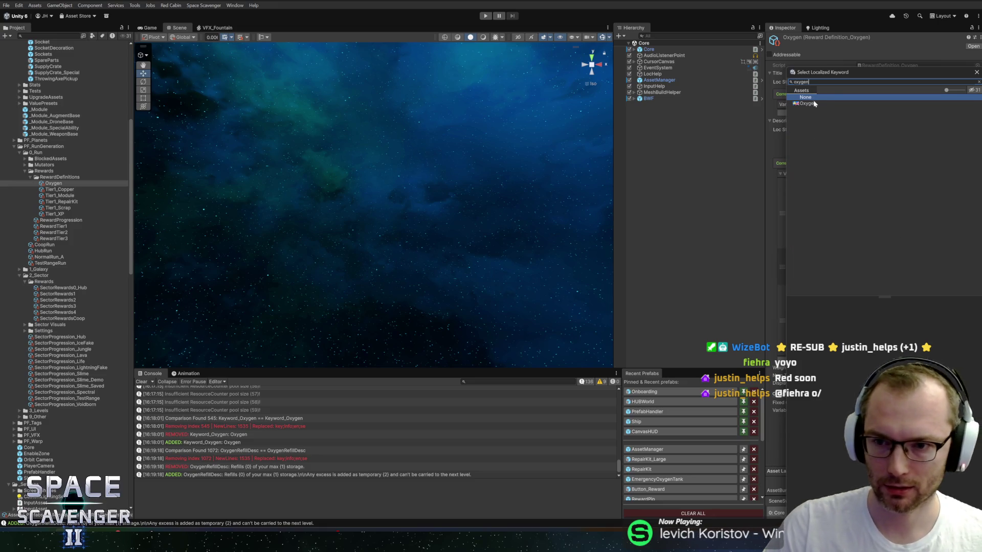
pyautogui.doubleClick(809, 104)
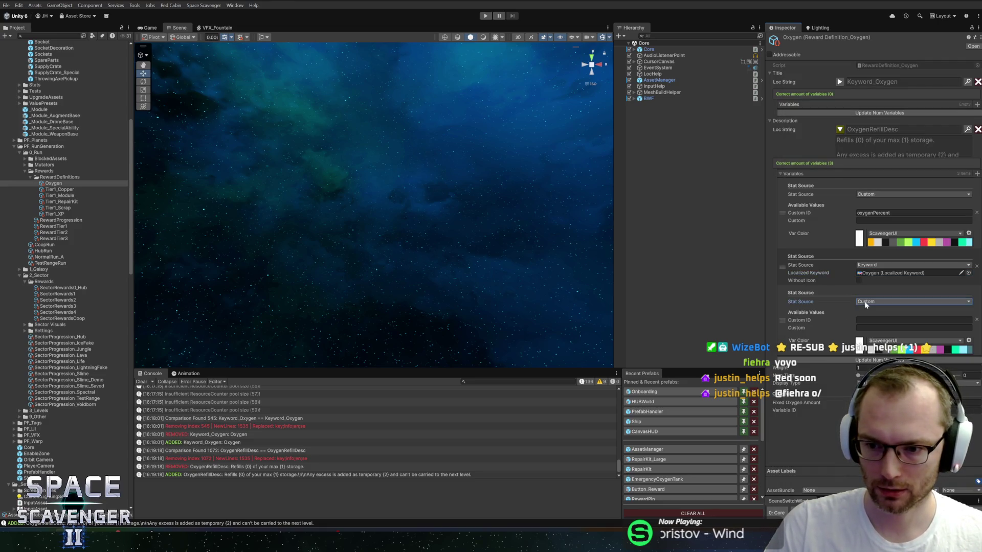
pyautogui.click(865, 302)
pyautogui.write('oxyg')
pyautogui.press('BackSpace')
pyautogui.press('BackSpace')
pyautogui.press('BackSpace')
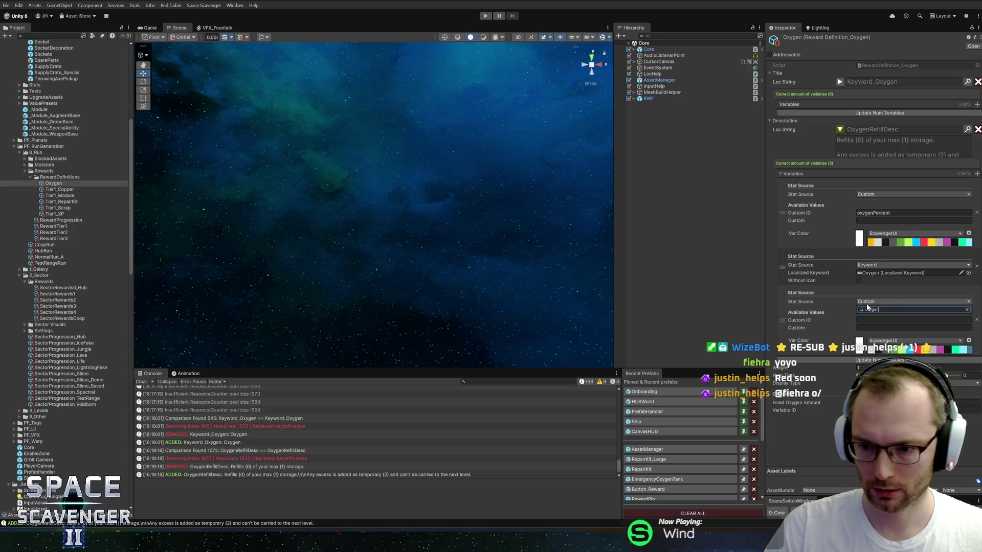
pyautogui.press('BackSpace')
pyautogui.press('BackSpace')
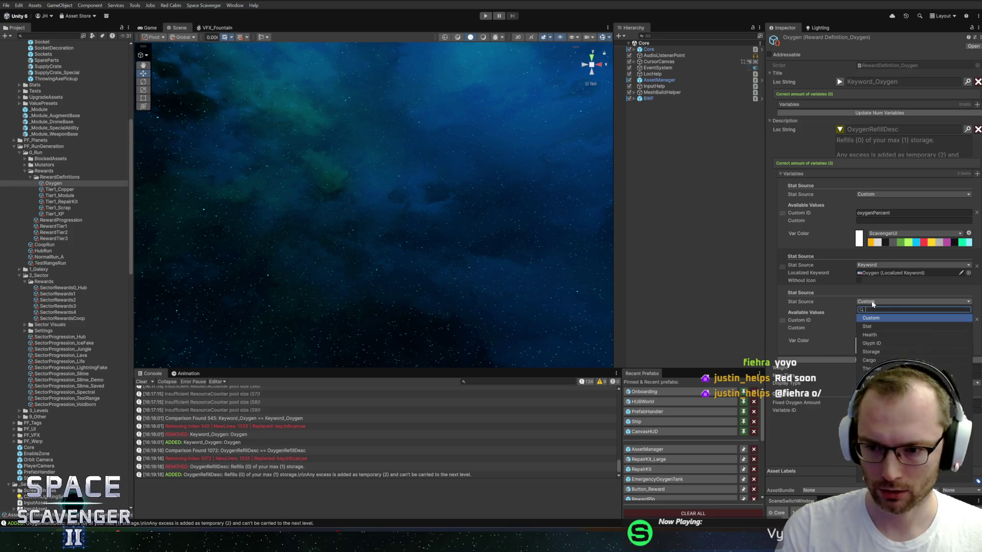
pyautogui.write('keyw')
pyautogui.click(873, 318)
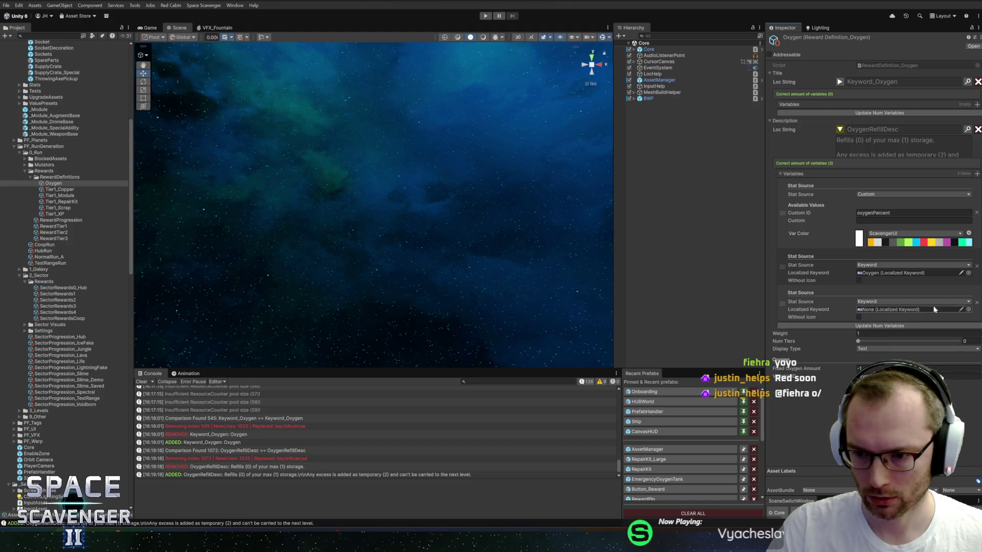
# Step: Choose Oxygen as the third variable's localized keyword
pyautogui.click(968, 310)
pyautogui.write('oxygen')
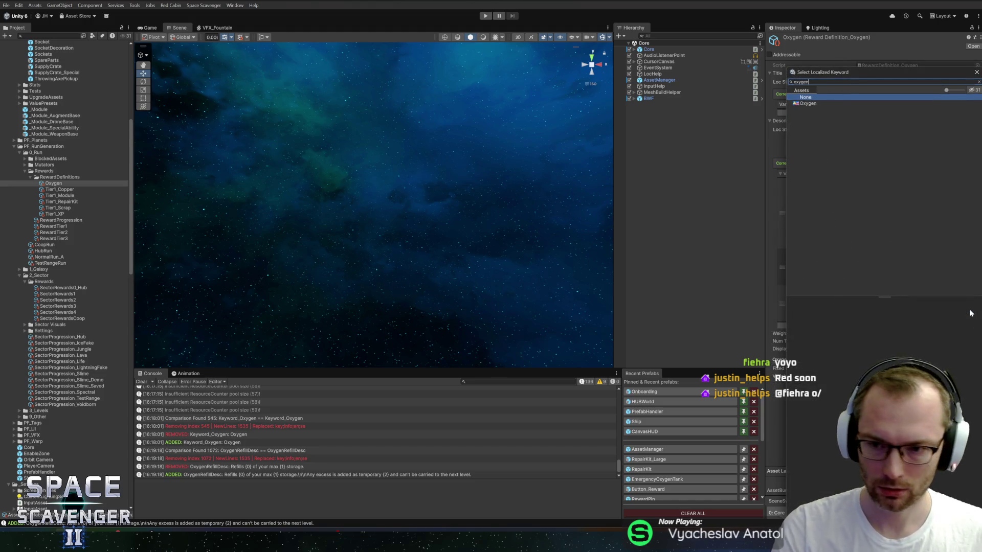
pyautogui.click(810, 104)
pyautogui.doubleClick(809, 104)
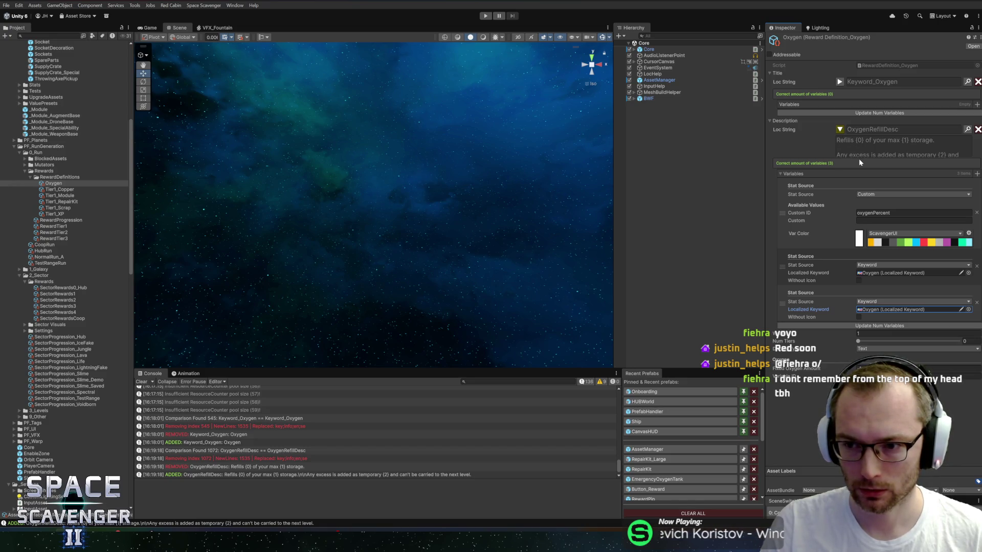
# Step: Collapse the description preview and open the reward script in Rider via Edit Script
pyautogui.click(840, 131)
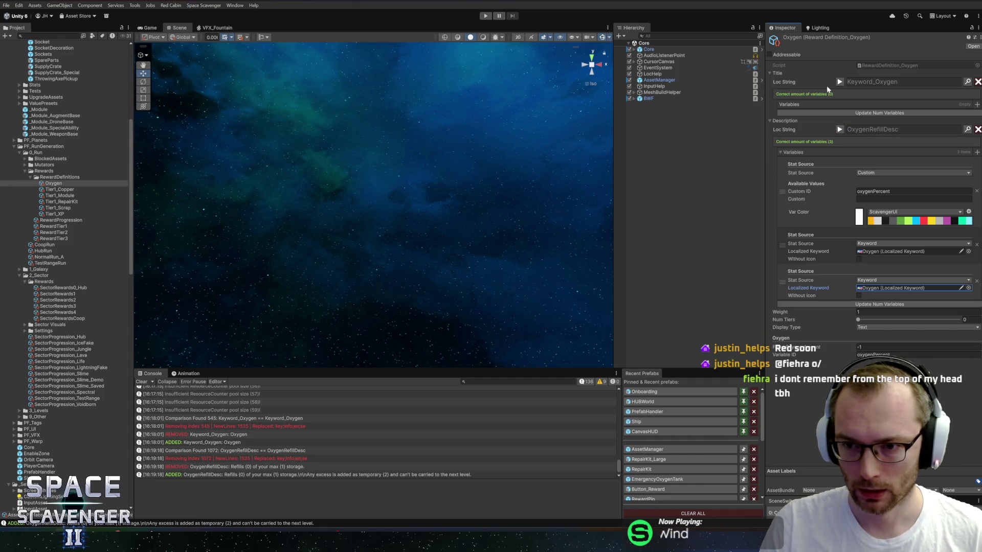
pyautogui.click(978, 38)
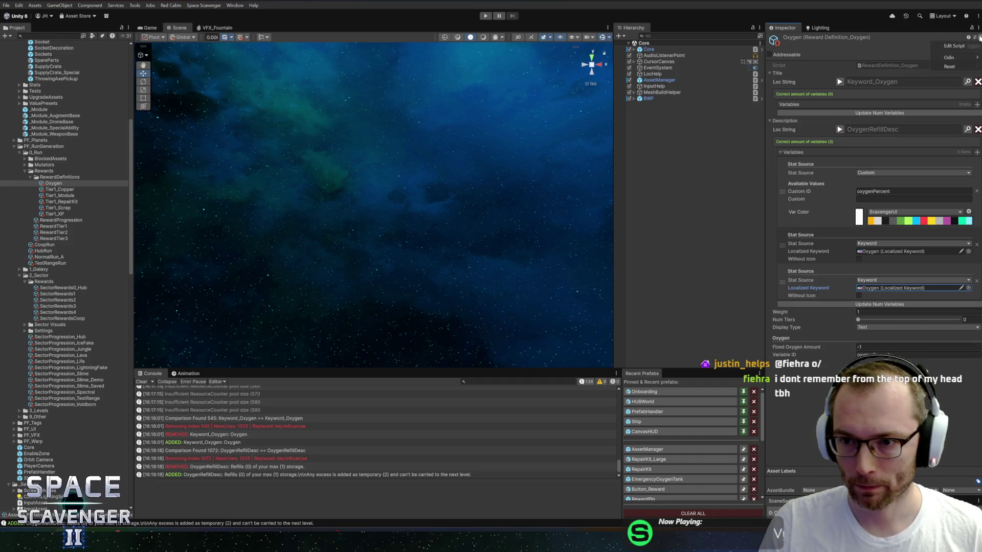
pyautogui.click(953, 46)
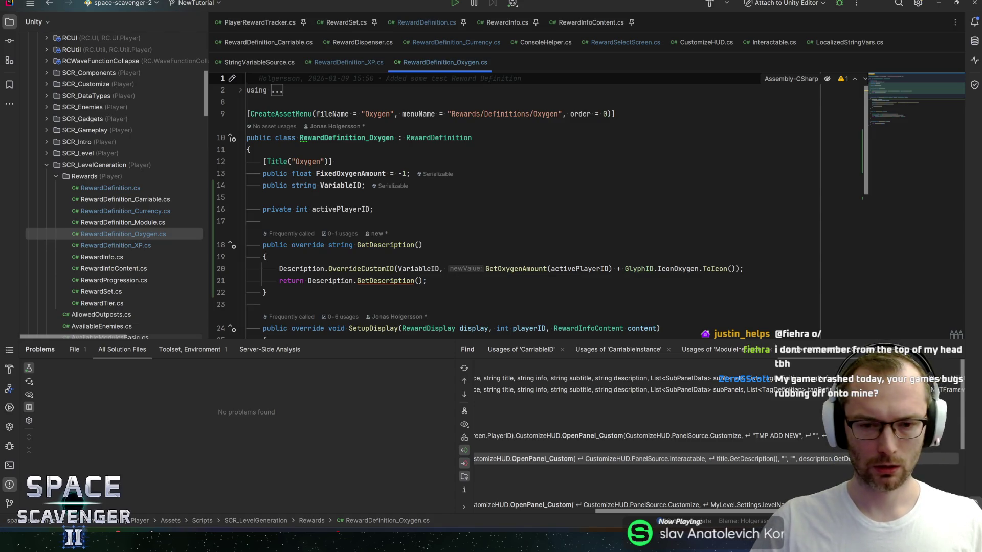
# Step: Replace line 20's GetOxygenAmount argument with the refill multiplier from line 39, add .AsPercent(), and save
pyautogui.click(514, 269)
pyautogui.scroll(-8, 379, 255)
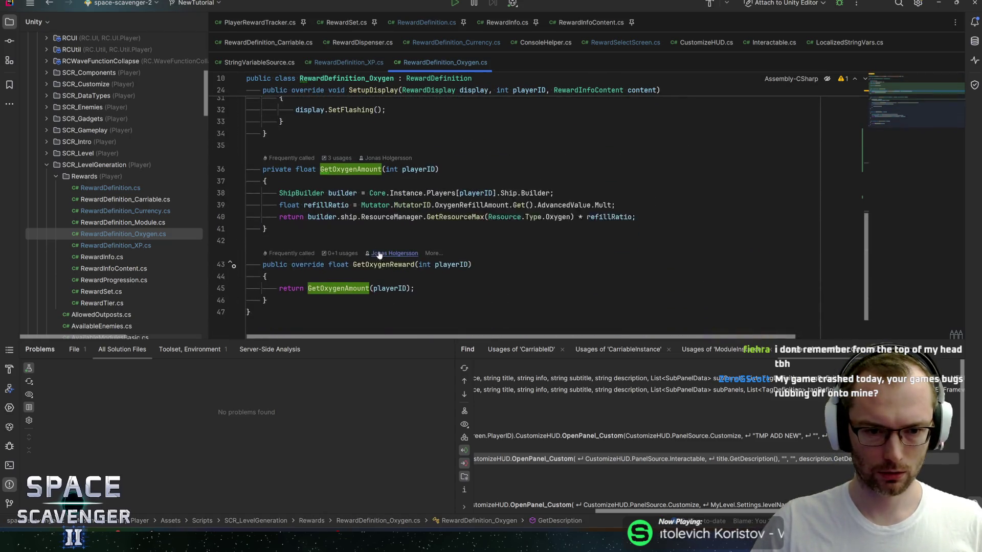
pyautogui.scroll(1, 460, 215)
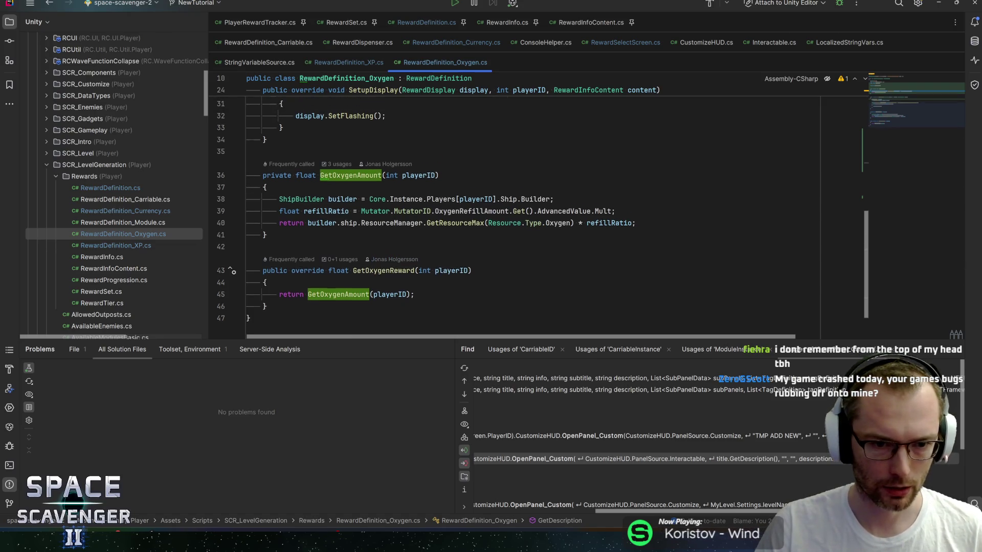
pyautogui.scroll(1, 542, 214)
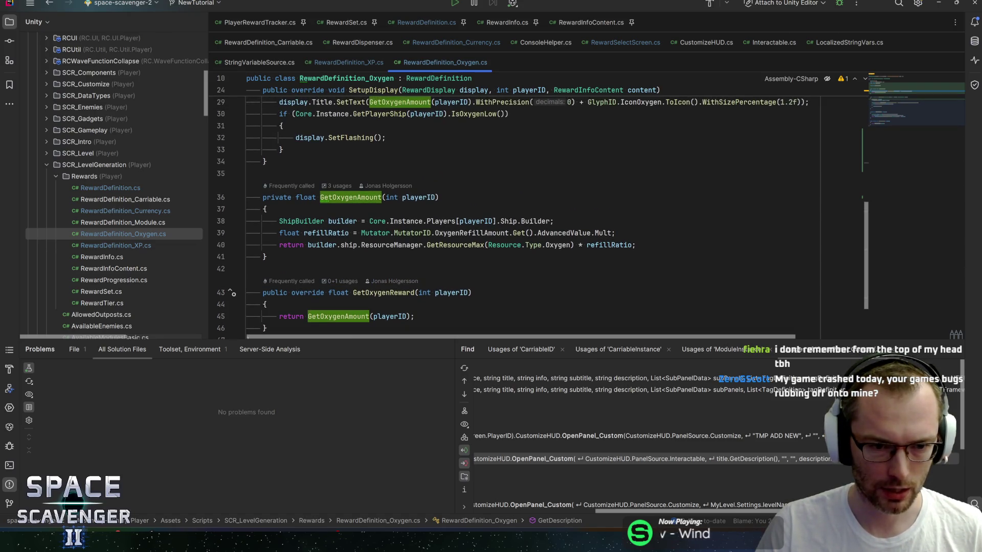
pyautogui.moveTo(361, 233); pyautogui.dragTo(616, 233)
pyautogui.hotkey('ctrl', 'c')
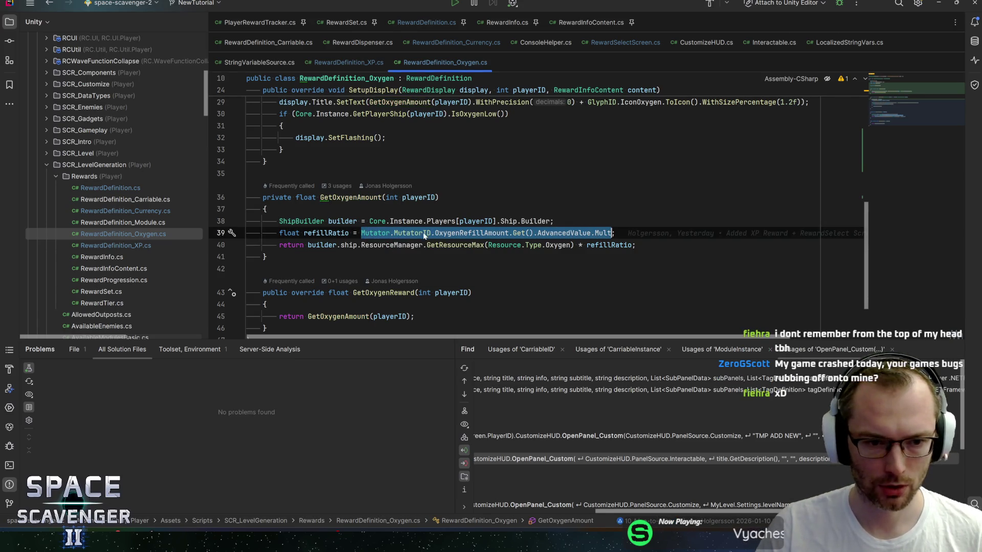
pyautogui.scroll(6, 429, 236)
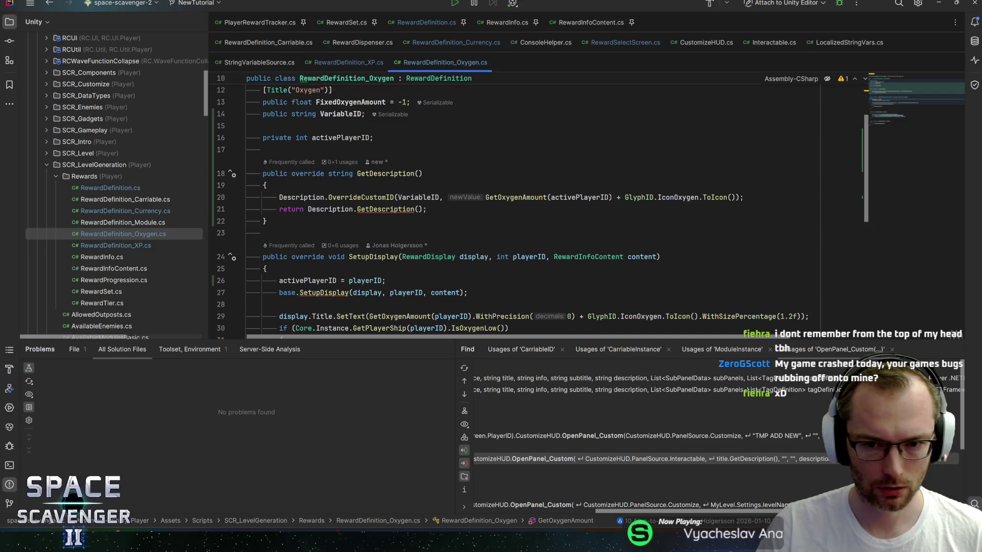
pyautogui.moveTo(731, 197); pyautogui.dragTo(484, 197)
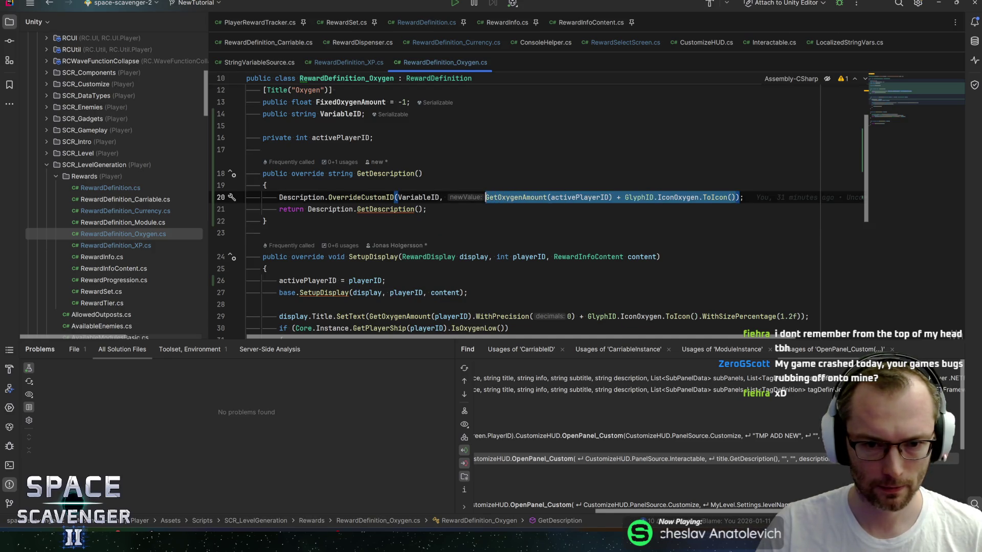
pyautogui.hotkey('ctrl', 'v')
pyautogui.write('.asper')
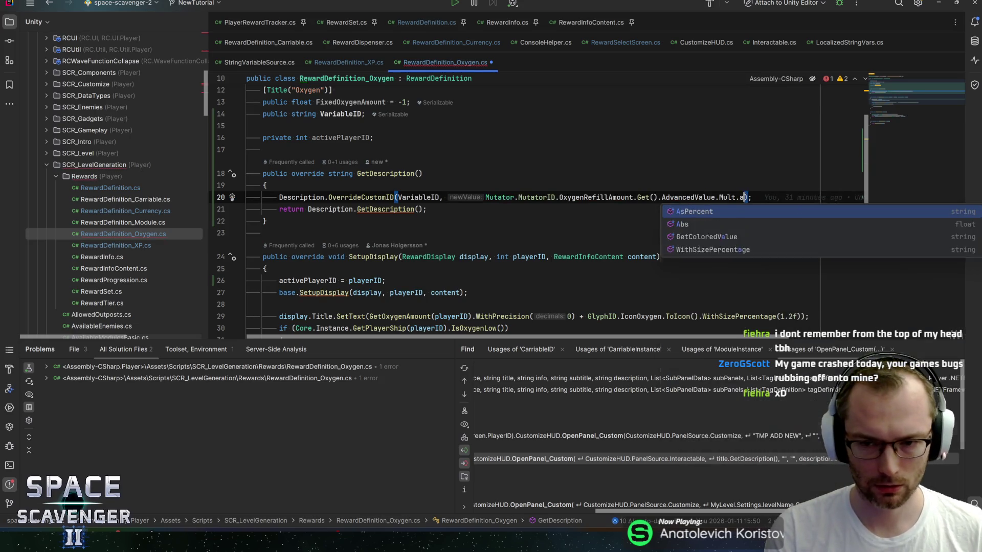
pyautogui.press('Return')
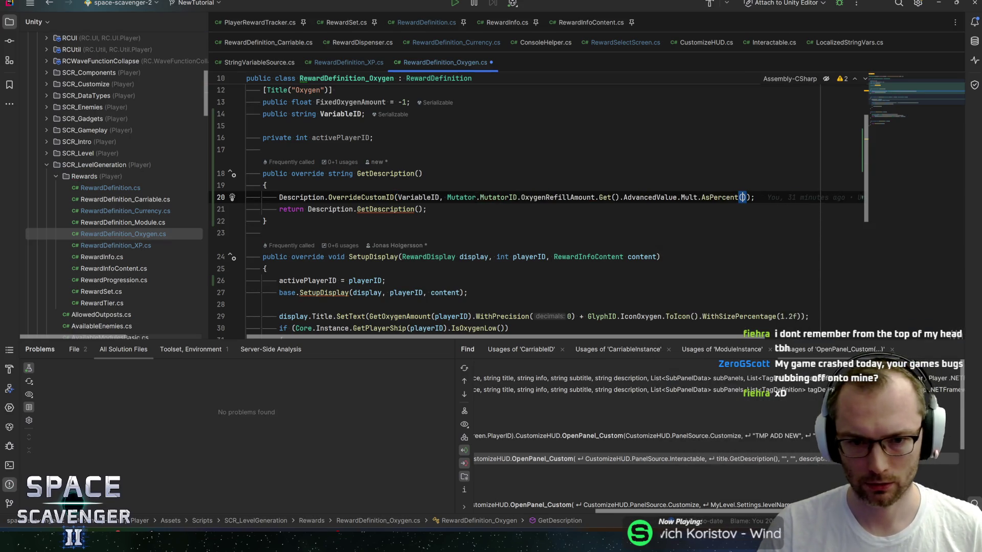
pyautogui.press('End')
pyautogui.hotkey('ctrl', 's')
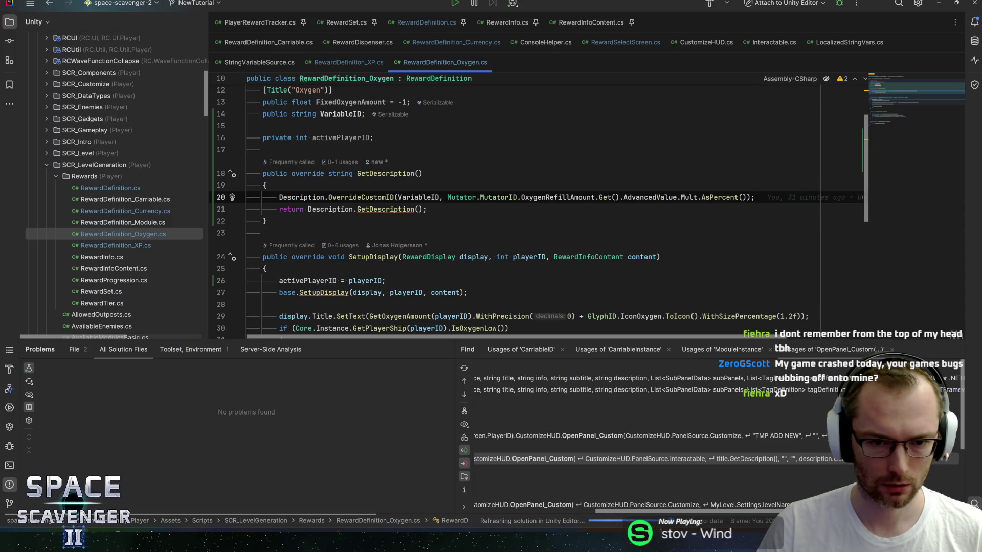
# Step: Append .Colorize(Col.Oxygen) to the percentage and save the script
pyautogui.press('Down')
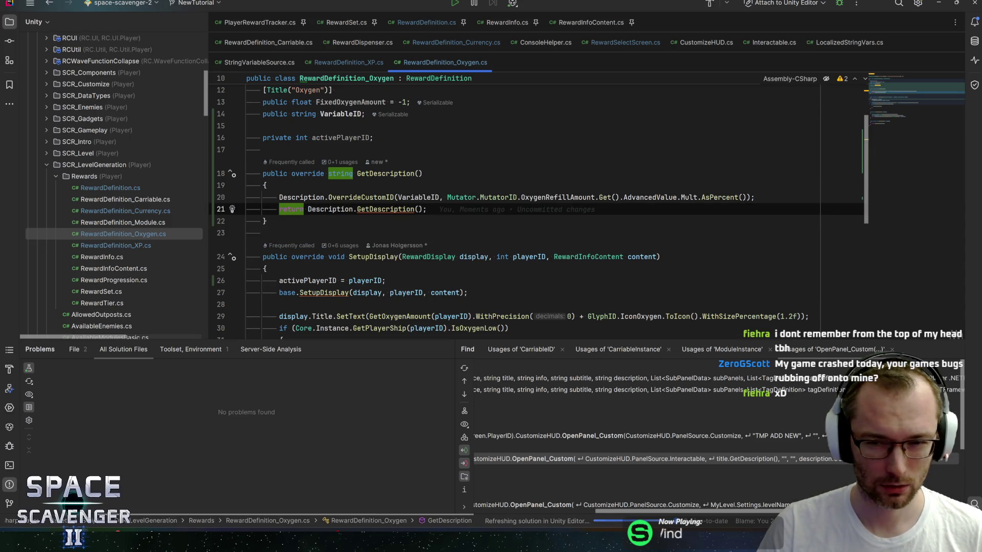
pyautogui.click(748, 197)
pyautogui.write('.Coli')
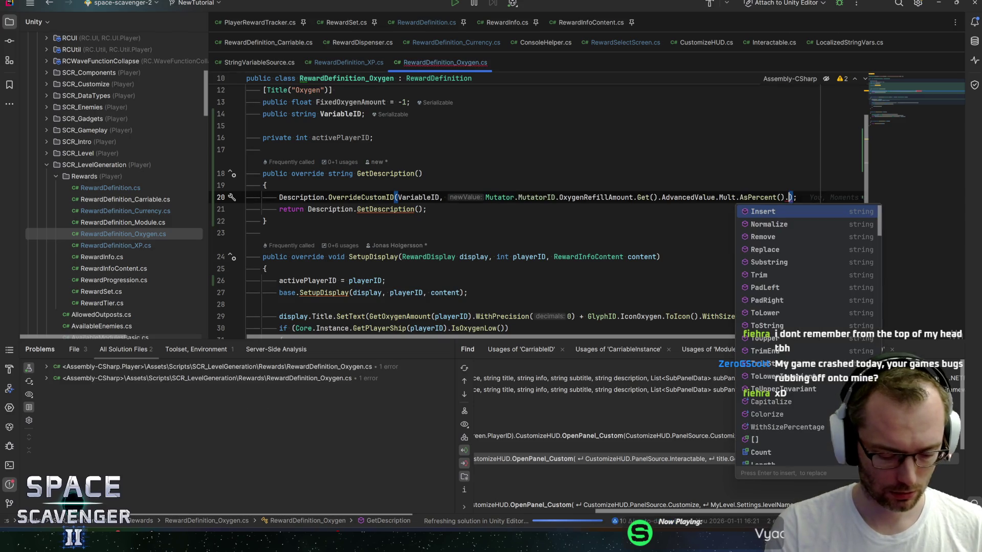
pyautogui.press('Return')
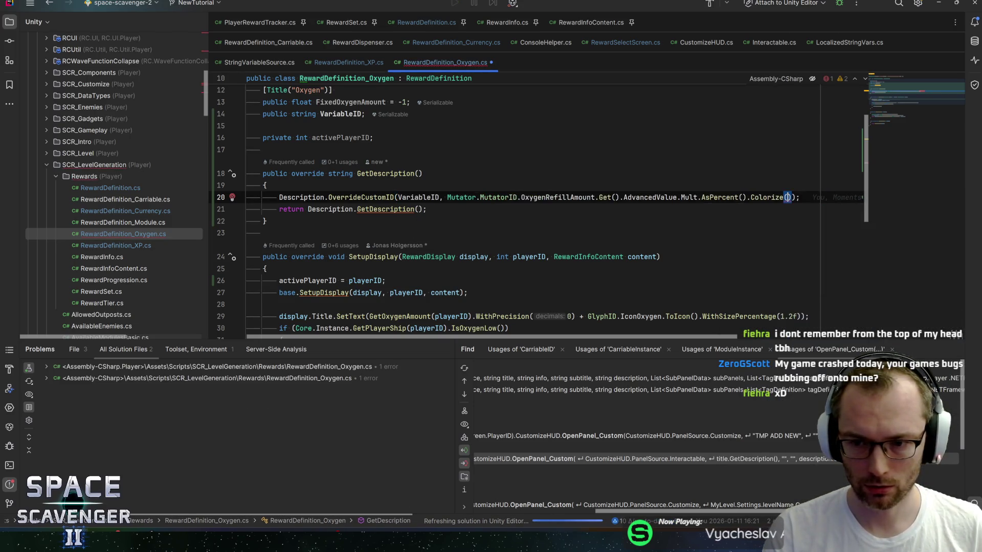
pyautogui.write('Oxy')
pyautogui.press('BackSpace')
pyautogui.press('BackSpace')
pyautogui.press('BackSpace')
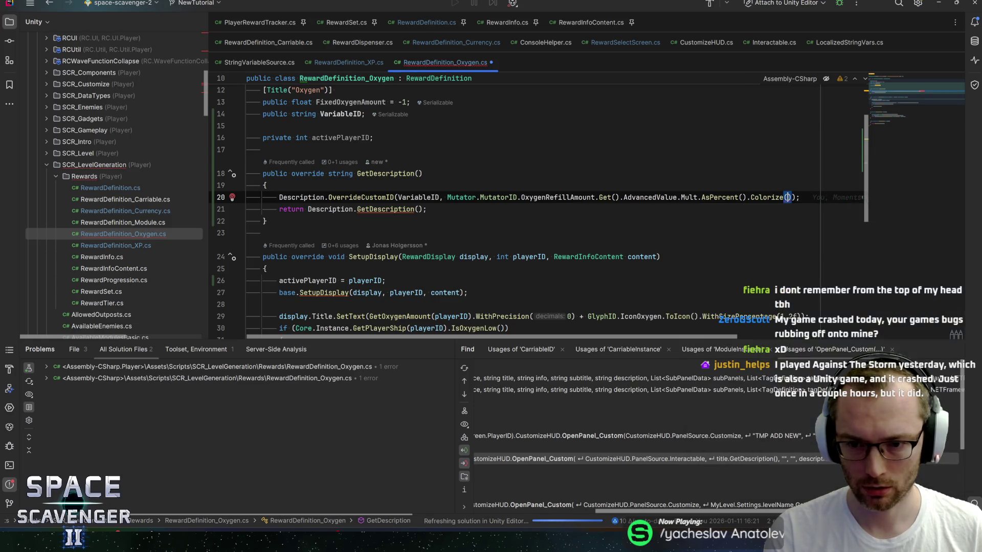
pyautogui.write('Col.Oxy')
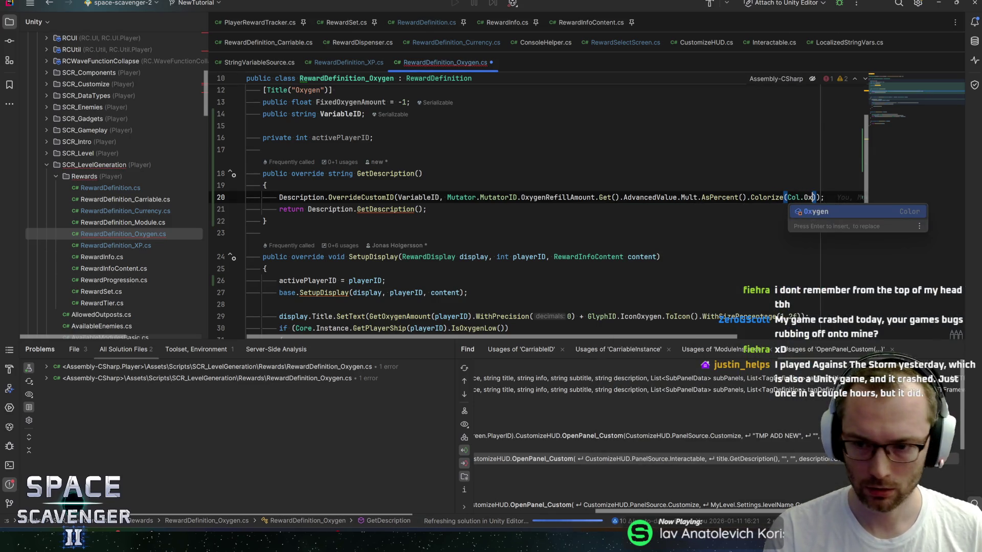
pyautogui.press('Return')
pyautogui.hotkey('ctrl', 's')
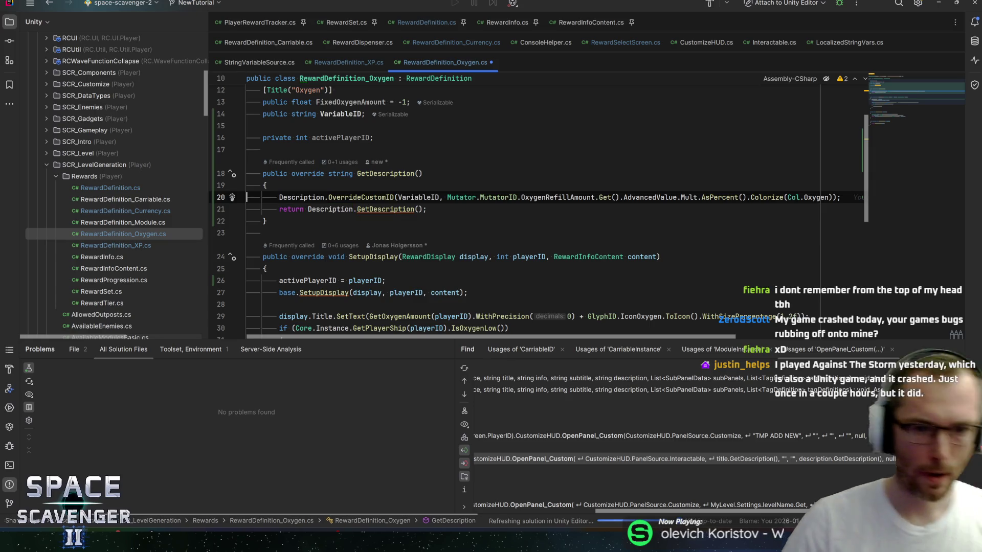
pyautogui.moveTo(642, 257)
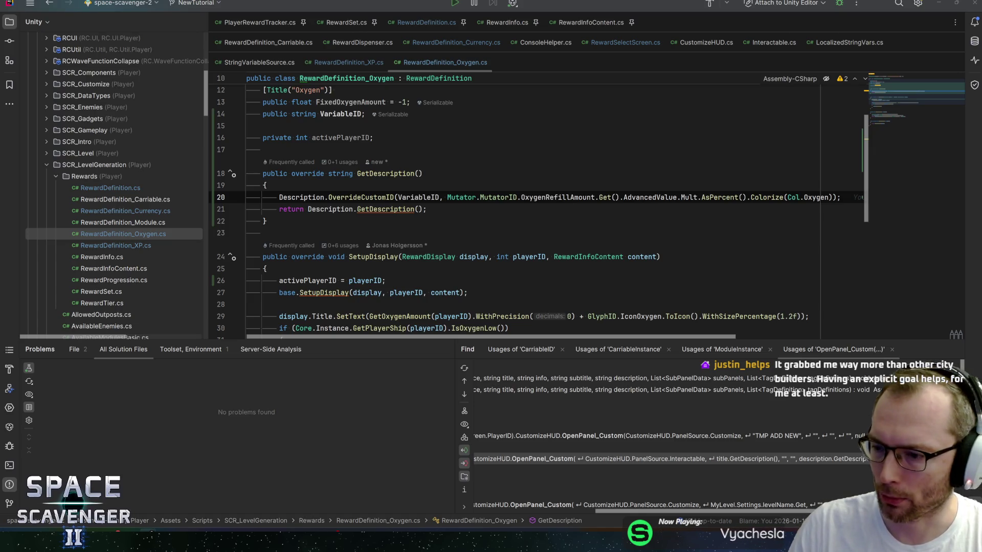
pyautogui.hotkey('alt', 'Tab')
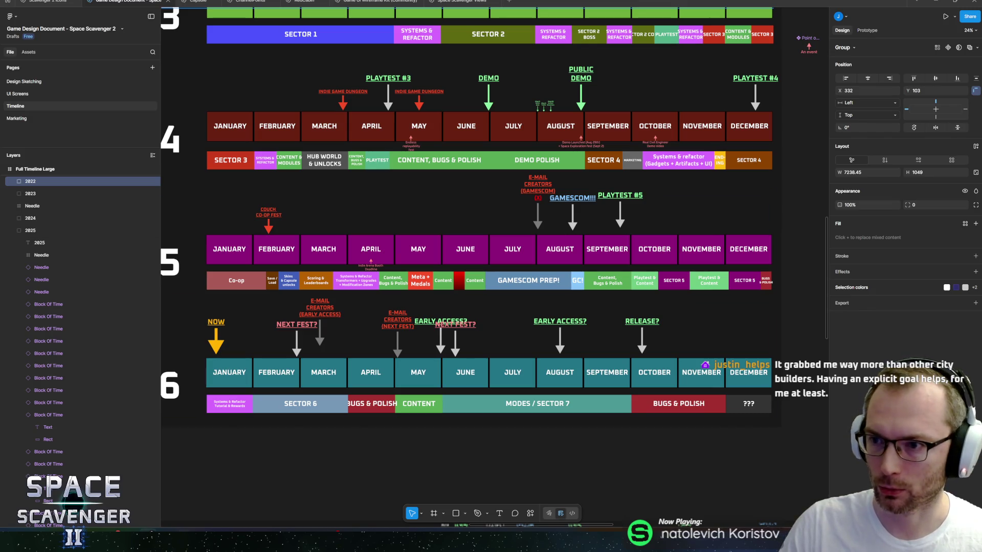
# Step: Leave the Figma timeline and bring RewardDefinition_Oxygen.cs back up in Rider
pyautogui.hotkey('alt', 'Tab')
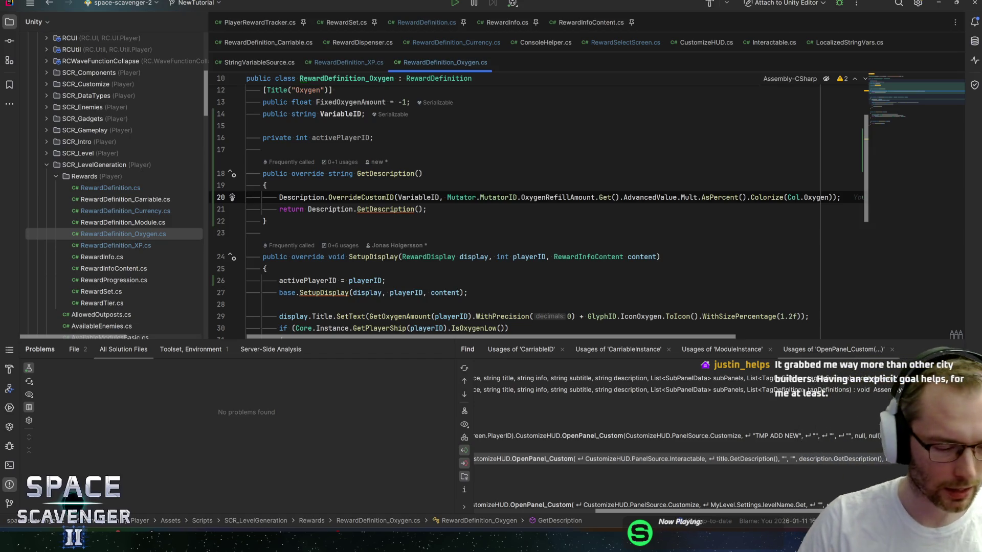
# Step: Review the GetDescription code and remove the unused using directive at the top of the file
pyautogui.moveTo(406, 341); pyautogui.dragTo(398, 361)
pyautogui.scroll(-5, 399, 347)
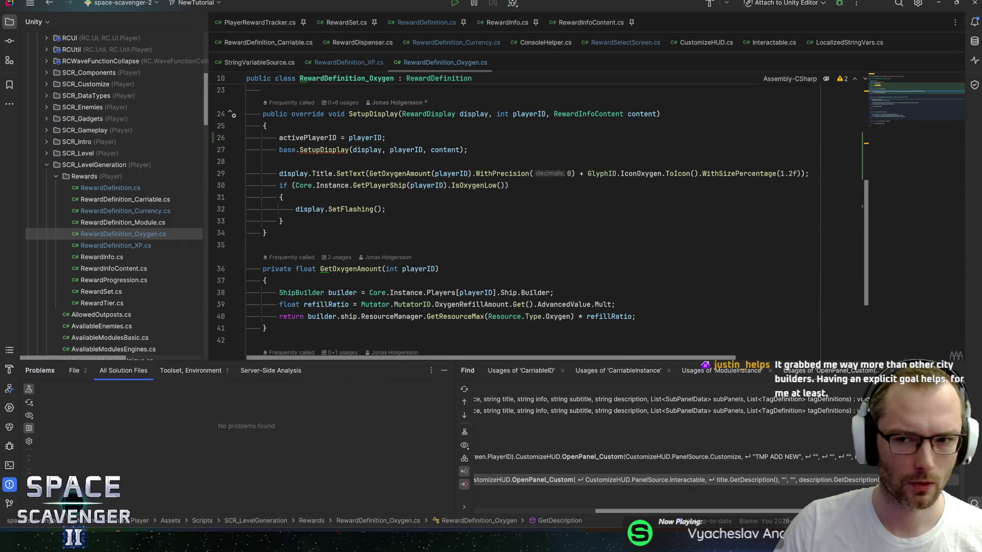
pyautogui.moveTo(563, 316)
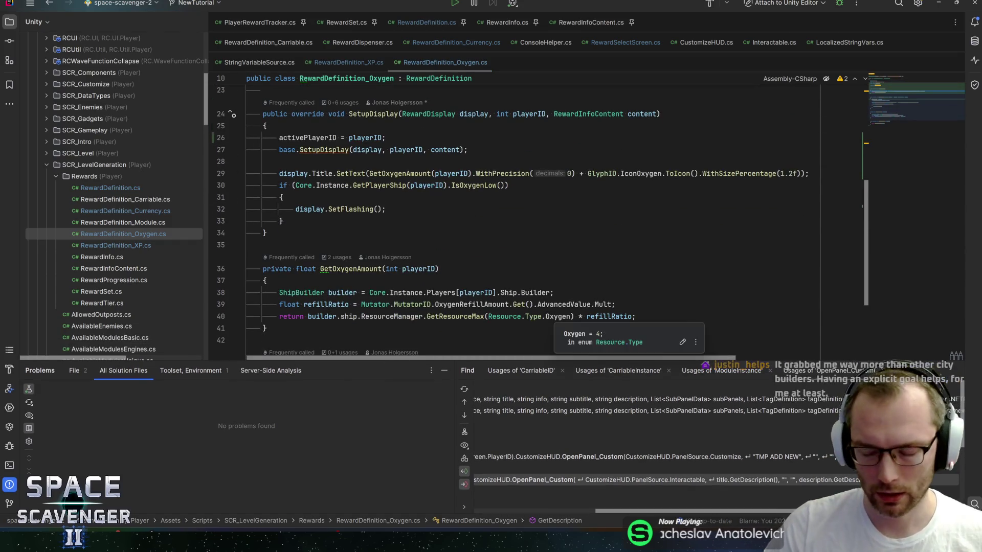
pyautogui.scroll(4, 903, 99)
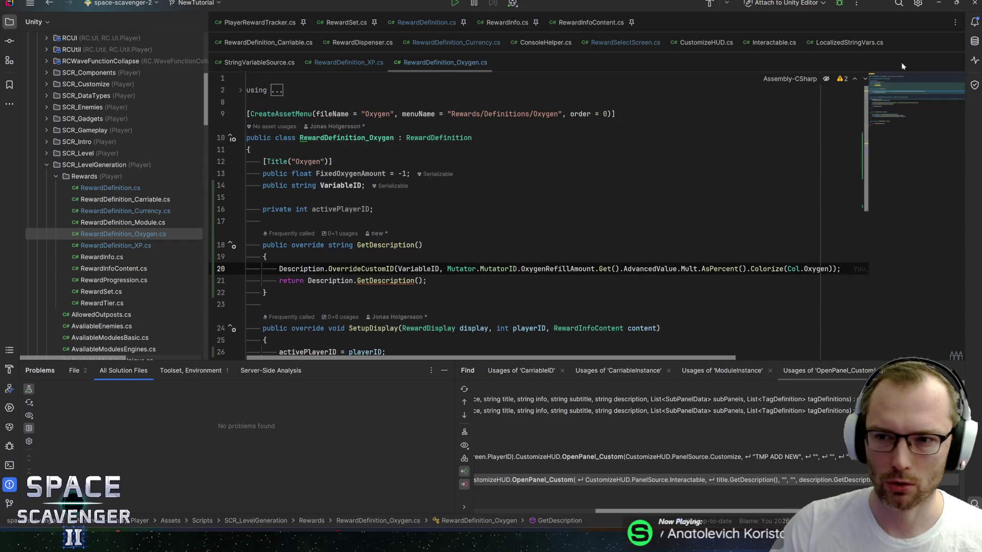
pyautogui.scroll(3, 904, 99)
pyautogui.hotkey('ctrl', 'Home')
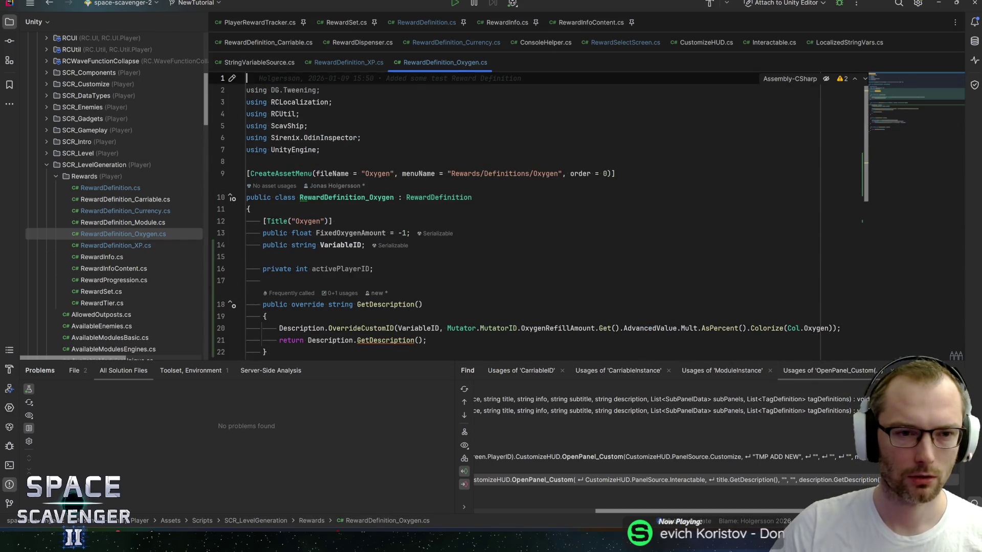
pyautogui.hotkey('ctrl', 'x')
pyautogui.hotkey('ctrl', 'x')
pyautogui.press('End')
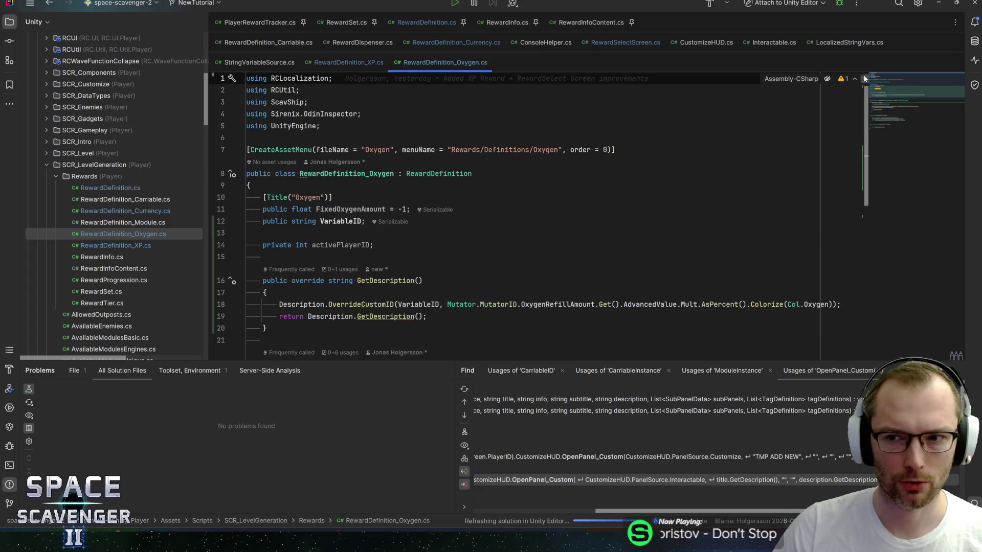
# Step: Inspect the MutatorID reference on line 18, then bring Unity forward to import the changes
pyautogui.scroll(-5, 894, 99)
pyautogui.scroll(3, 892, 86)
pyautogui.scroll(-1, 347, 154)
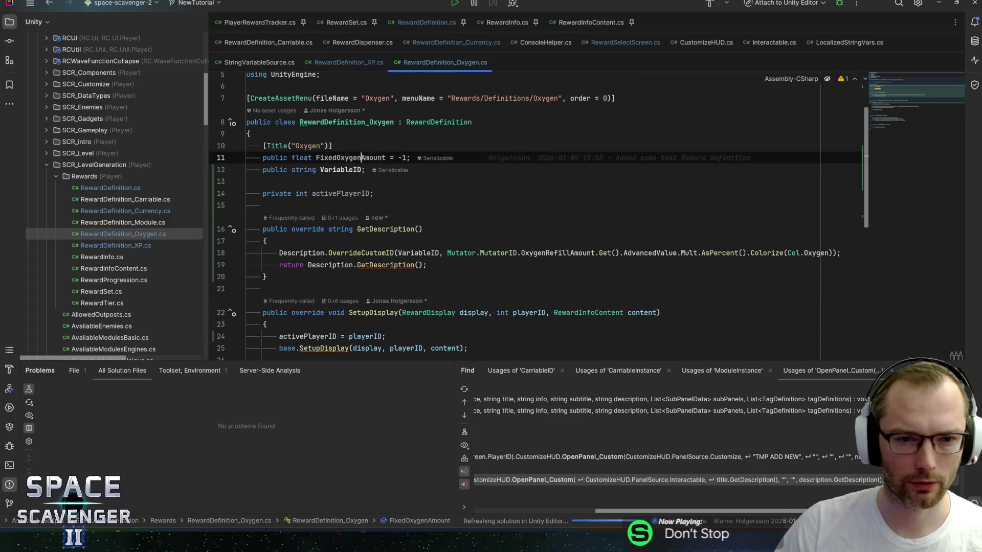
pyautogui.click(348, 122)
pyautogui.click(505, 217)
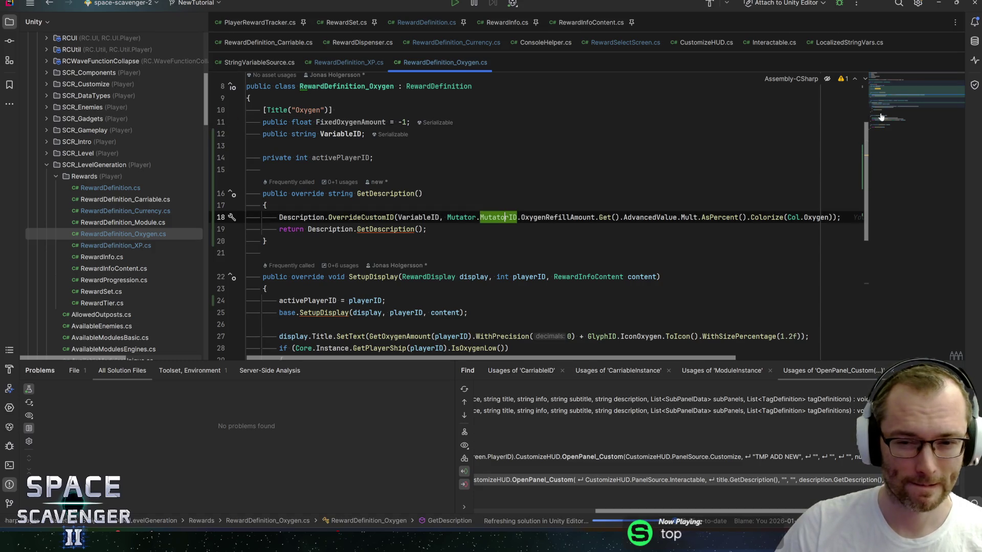
pyautogui.click(938, 3)
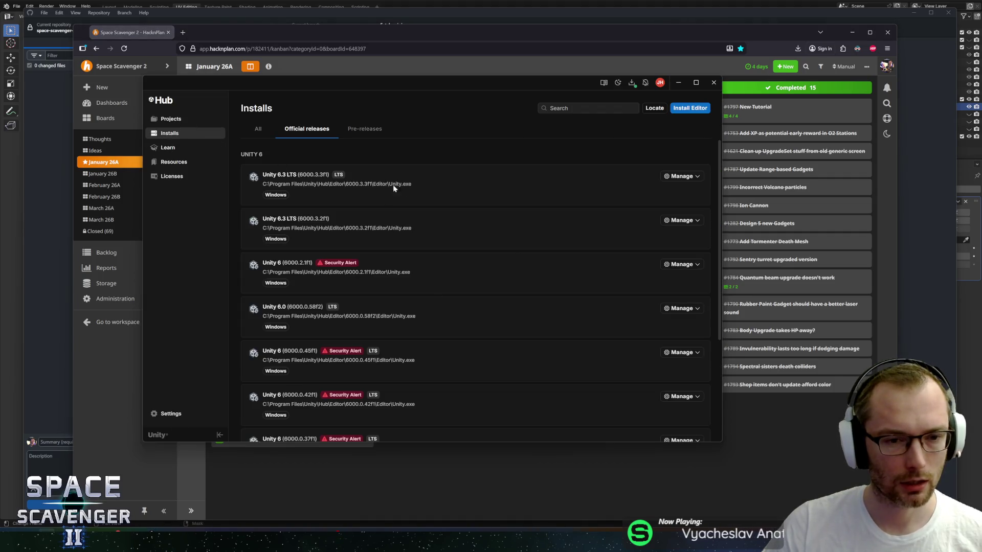
# Step: Reopen the space-scavenger-2 project from Unity Hub's projects list
pyautogui.click(173, 120)
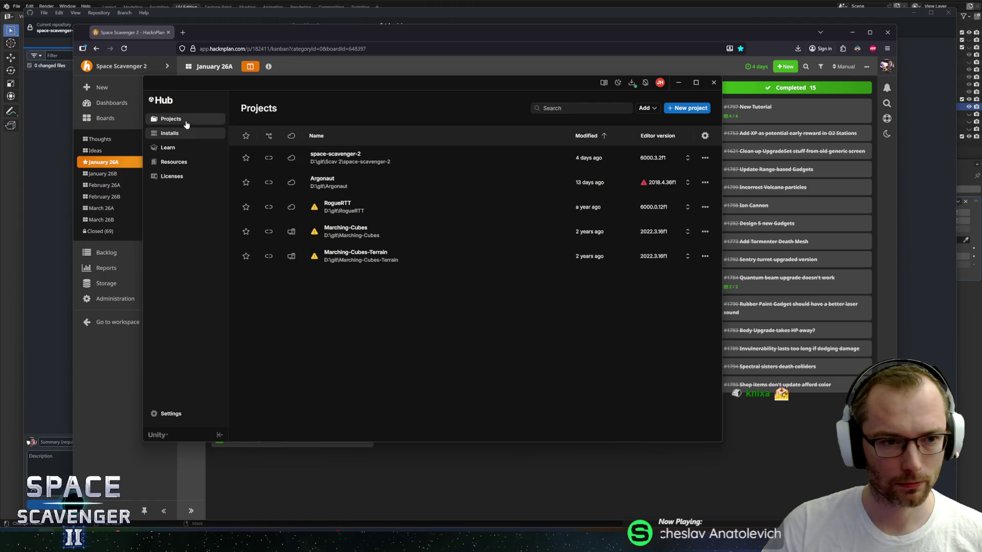
pyautogui.click(444, 164)
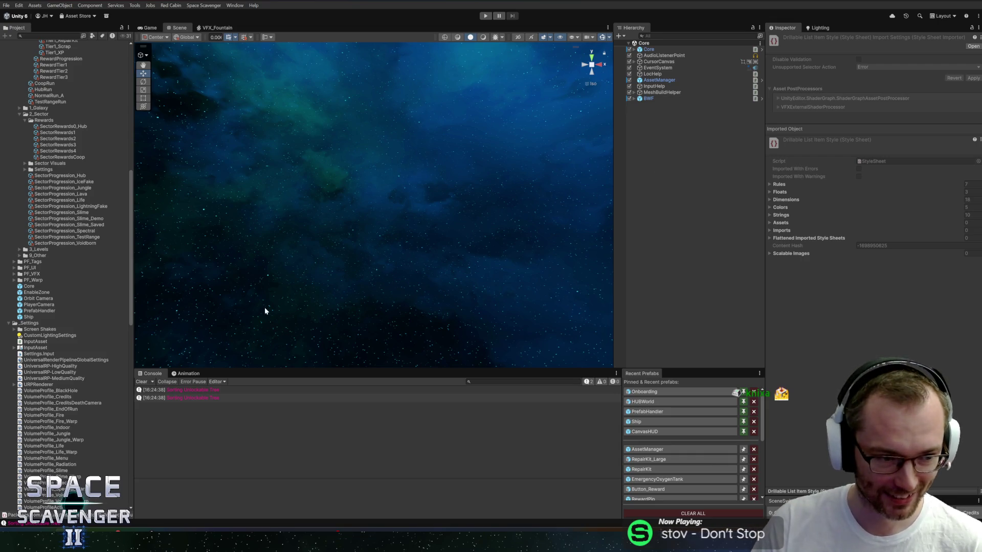
pyautogui.scroll(-5, 79, 363)
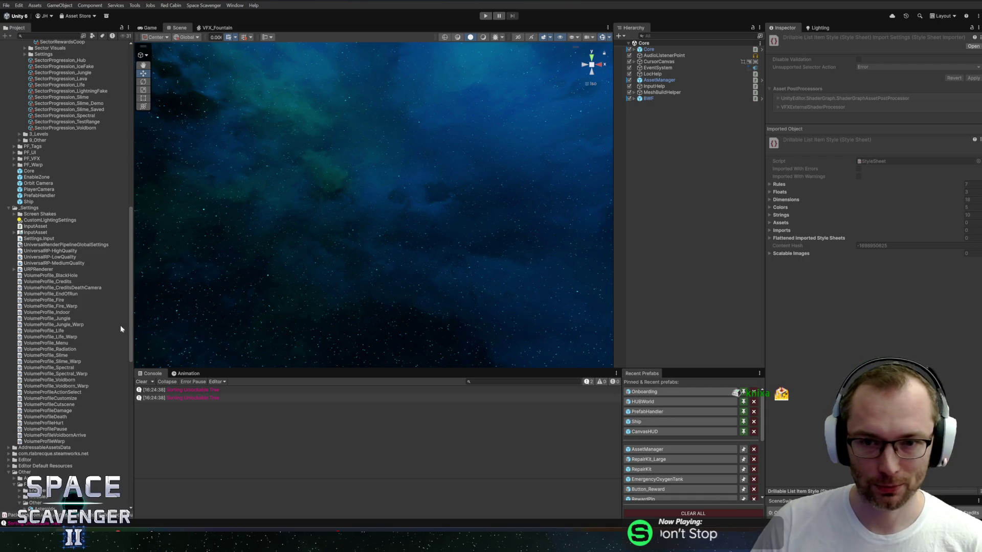
pyautogui.scroll(8, 120, 327)
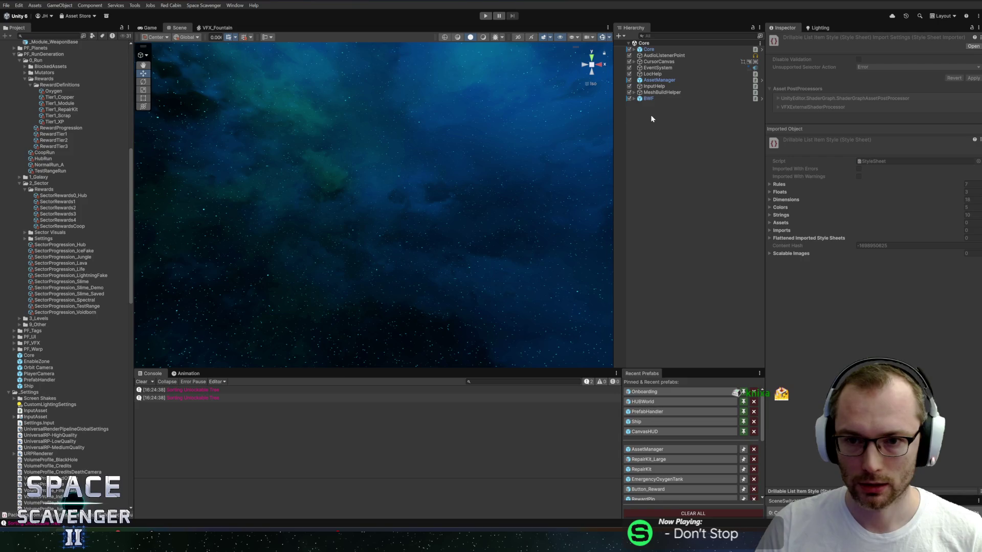
# Step: Review the Tier1 Copper, Oxygen, XP, Scrap and RepairKit reward definitions, ending on Tier1_Module
pyautogui.click(52, 104)
pyautogui.click(51, 98)
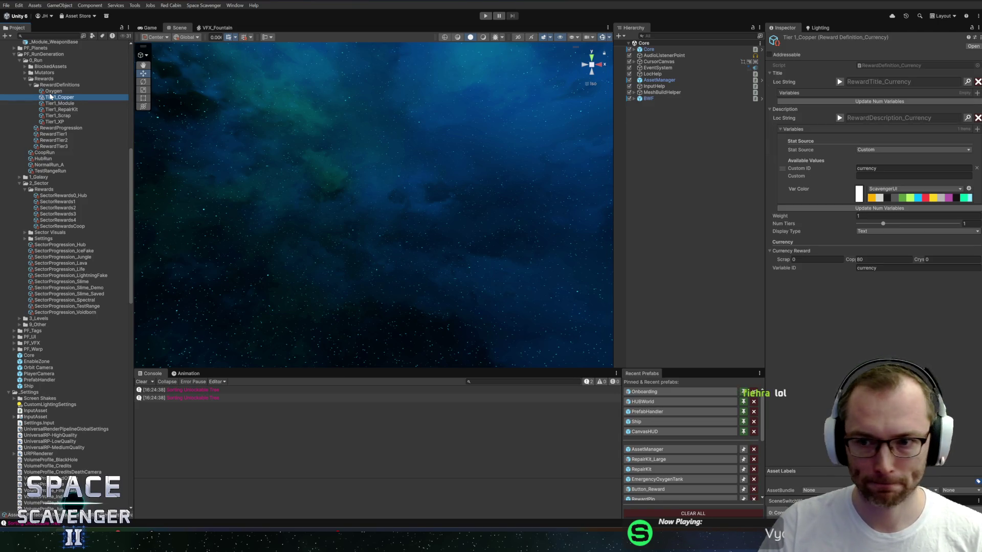
pyautogui.press('Up')
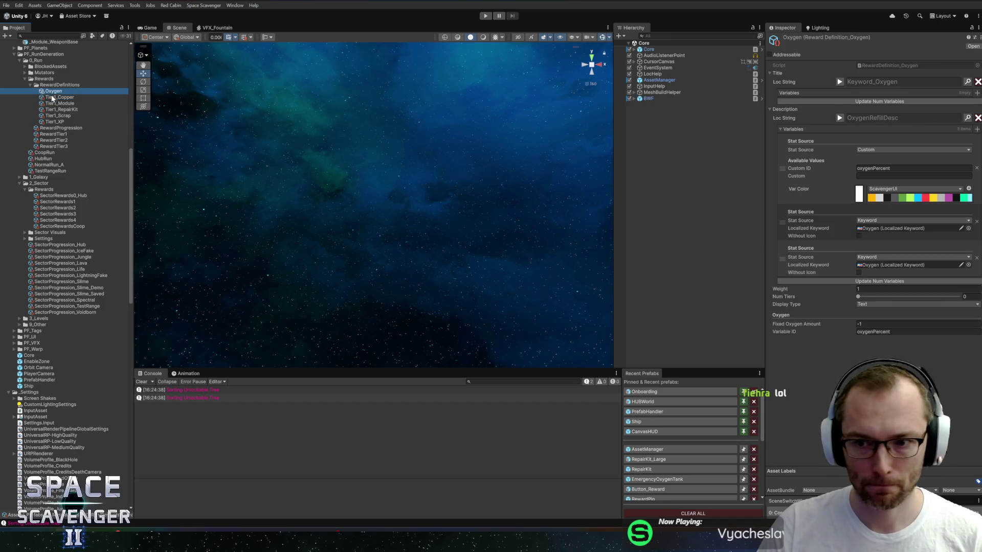
pyautogui.moveTo(767, 274); pyautogui.dragTo(762, 271)
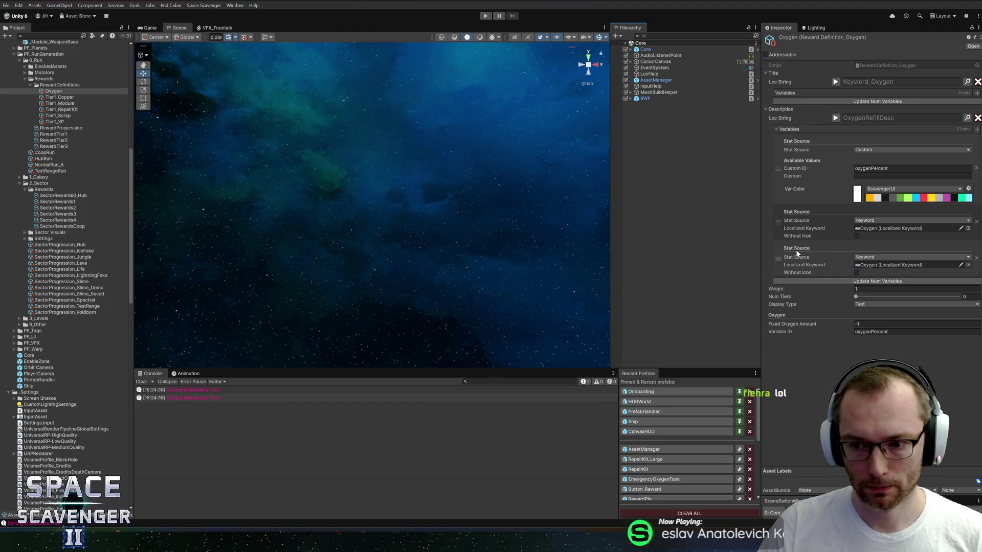
pyautogui.click(61, 123)
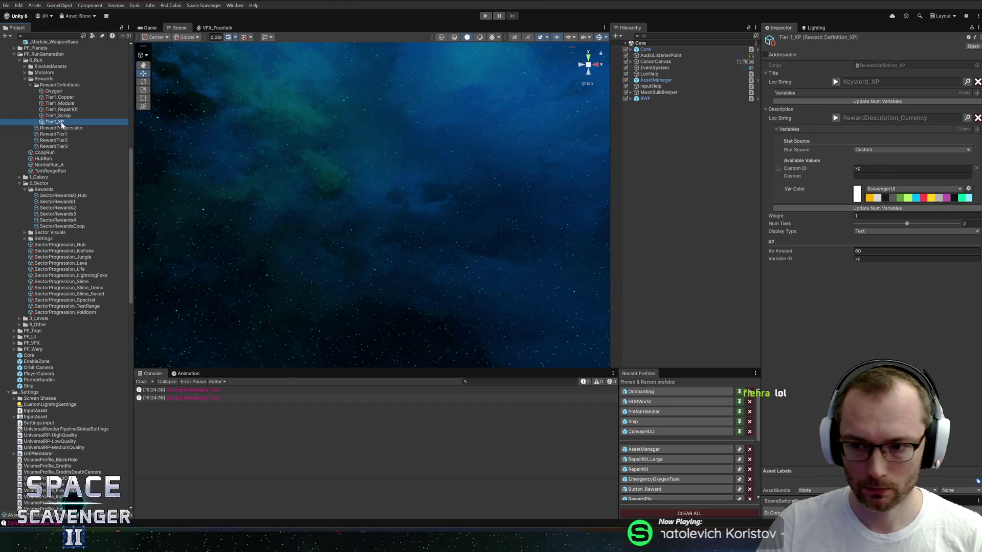
pyautogui.press('Up')
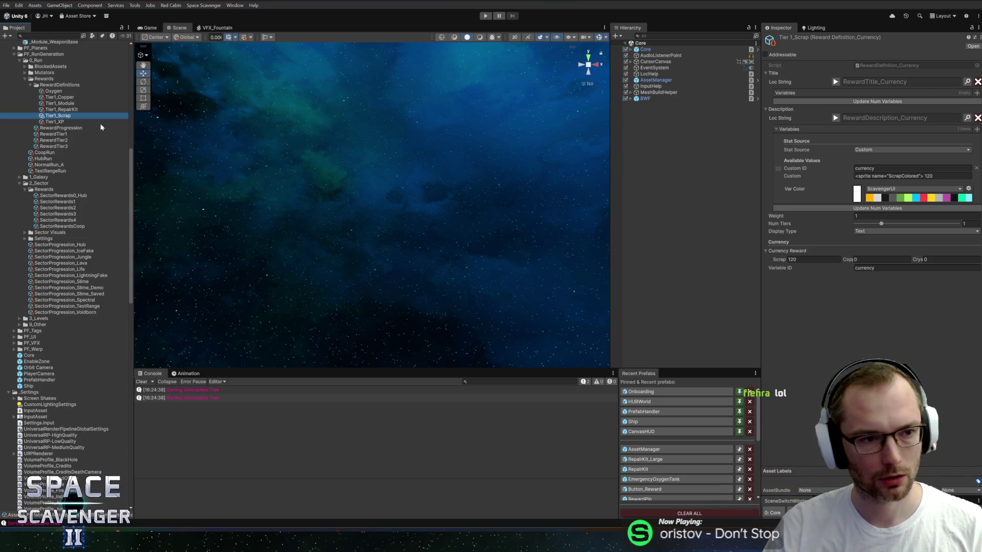
pyautogui.click(66, 110)
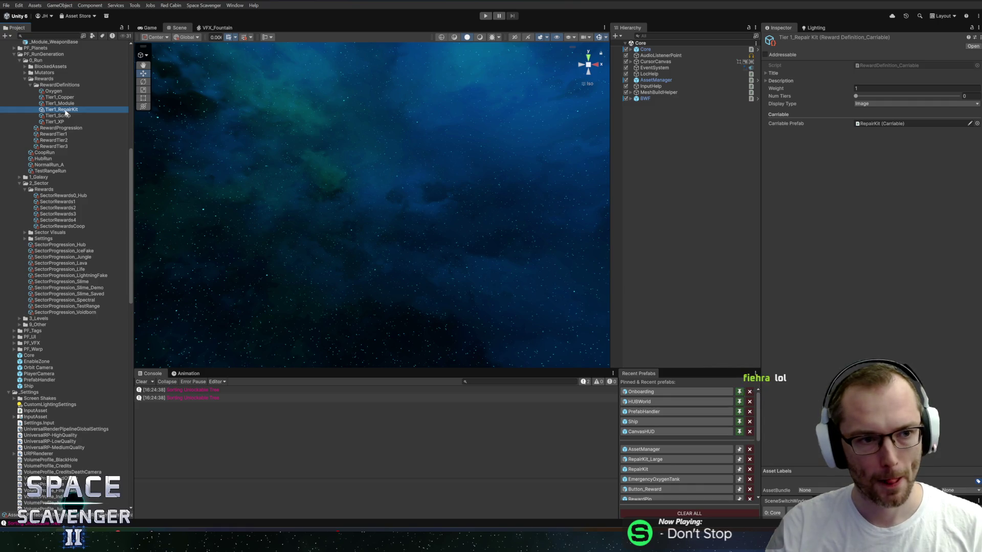
pyautogui.click(68, 104)
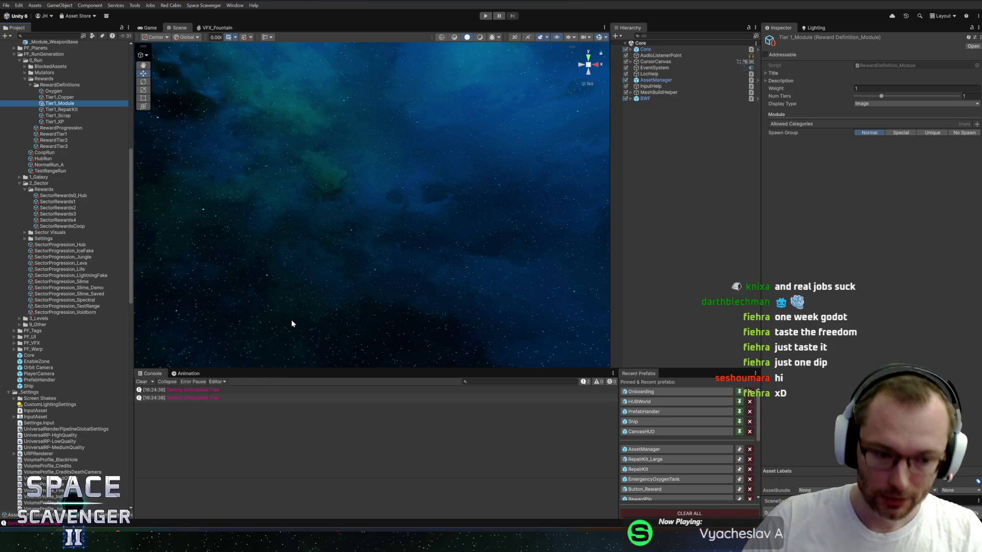
# Step: Enlarge the scene view and asset tree, then open the CanvasHUD prefab in prefab mode
pyautogui.scroll(15, 49, 229)
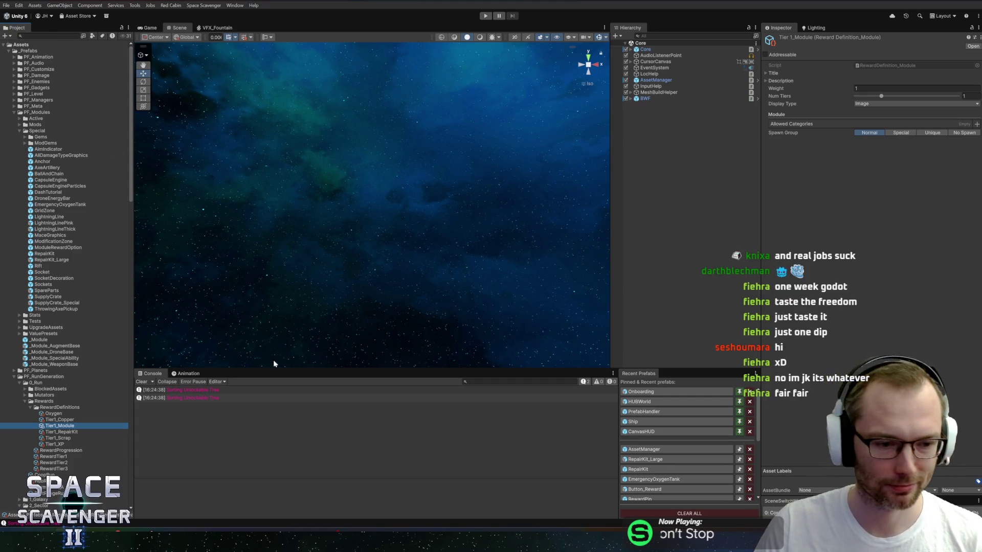
pyautogui.moveTo(277, 368); pyautogui.dragTo(279, 377)
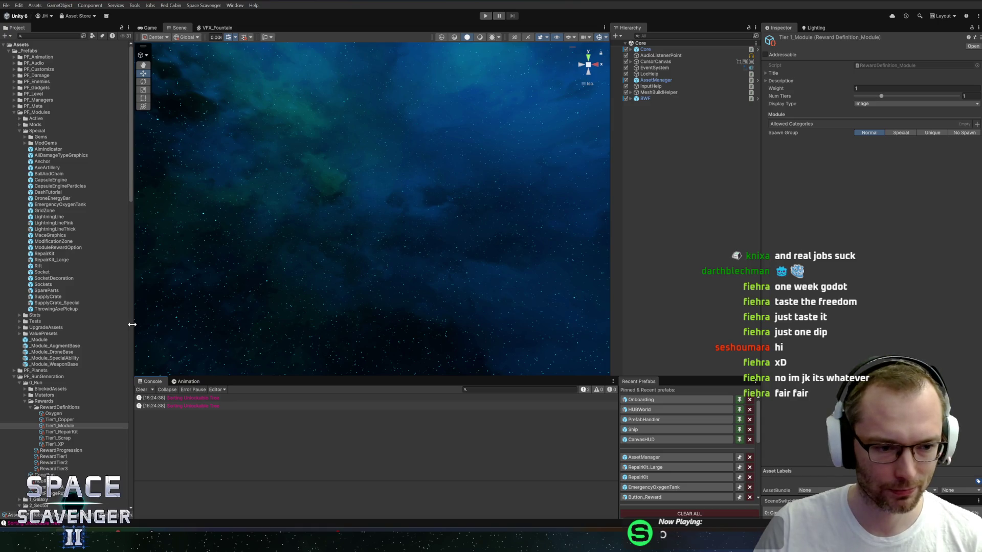
pyautogui.moveTo(132, 325); pyautogui.dragTo(137, 322)
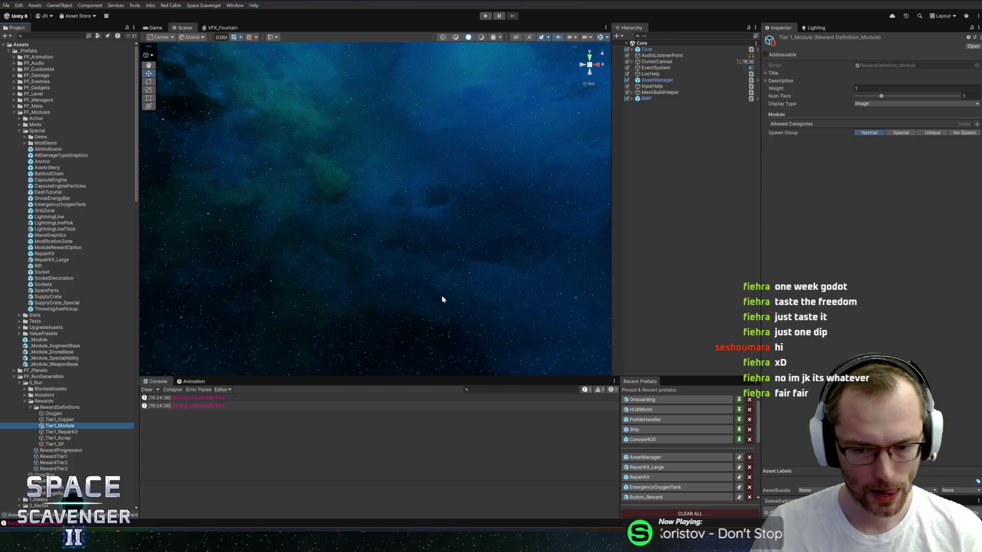
pyautogui.click(643, 440)
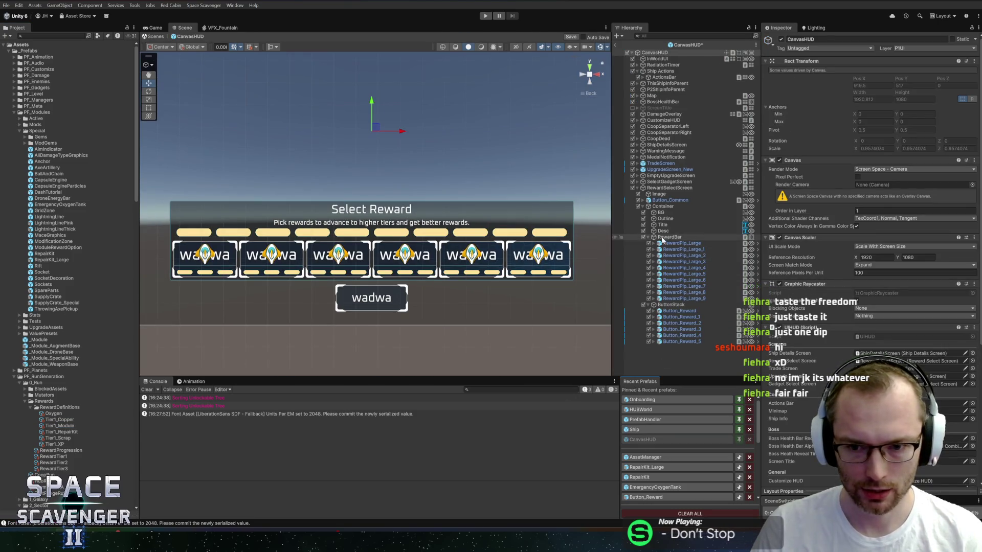
# Step: Delete RewardSelectScreen's Image child, save CanvasHUD, exit prefab mode and start a play test
pyautogui.click(670, 195)
pyautogui.press('Delete')
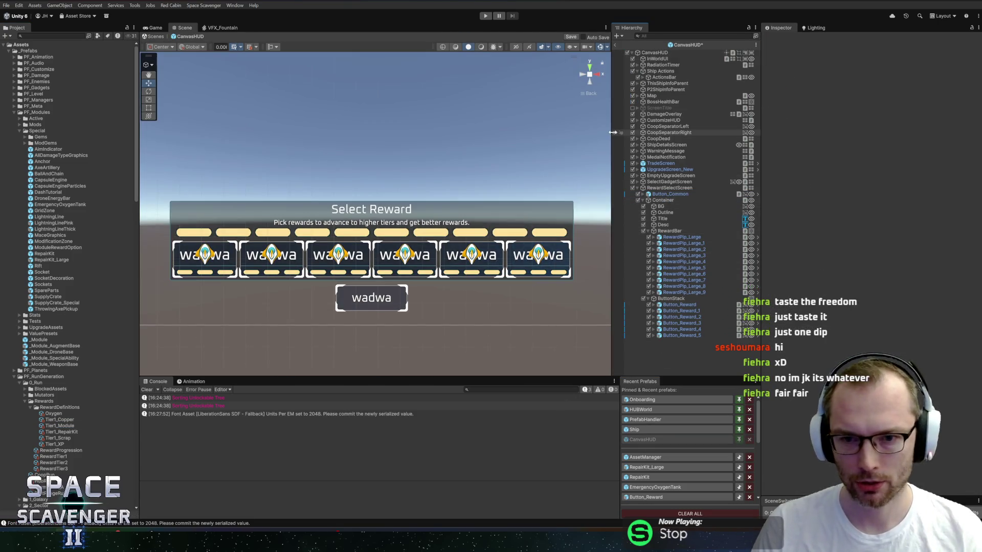
pyautogui.click(570, 37)
pyautogui.click(615, 43)
pyautogui.click(485, 16)
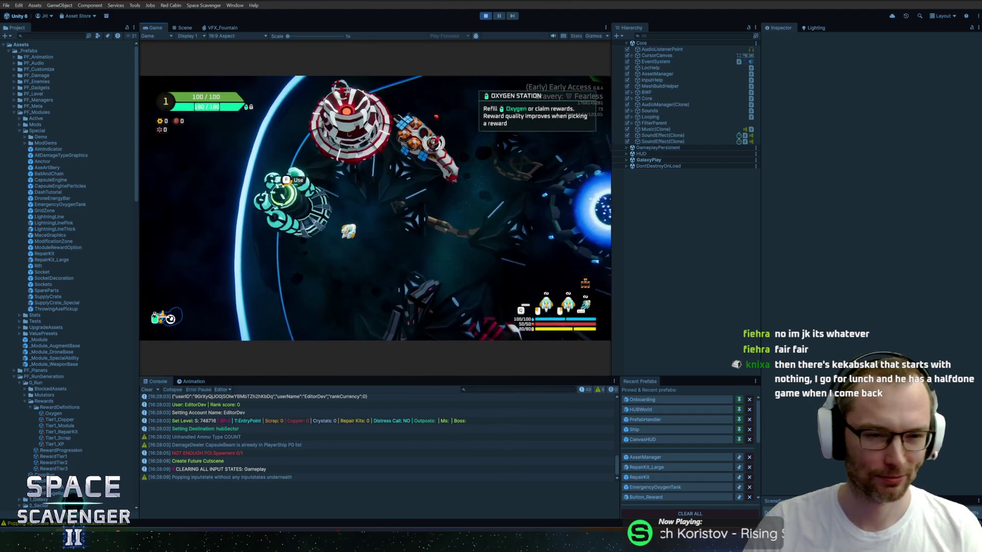
# Step: At the oxygen station, bring up the reward selection and claim the 117 oxygen reward
pyautogui.press('f')
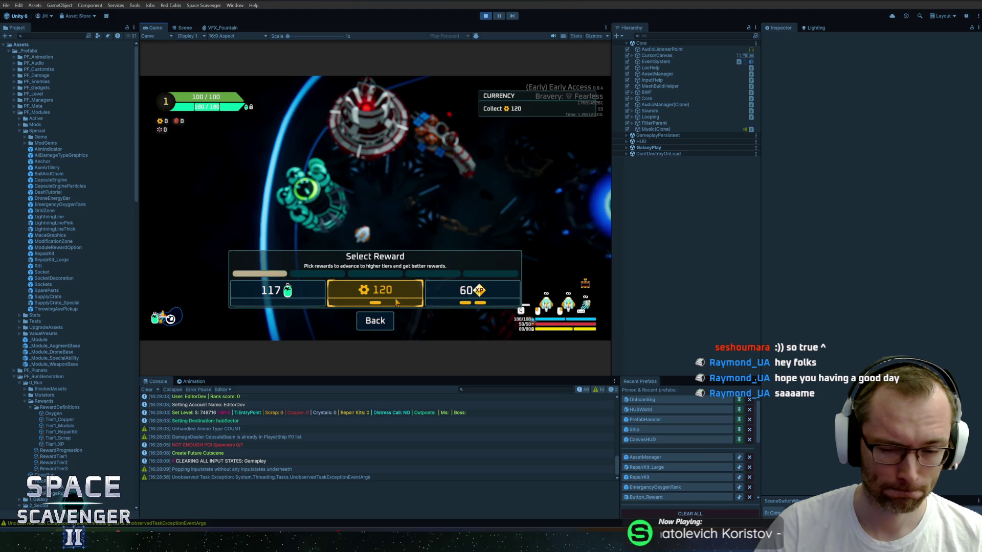
pyautogui.click(303, 301)
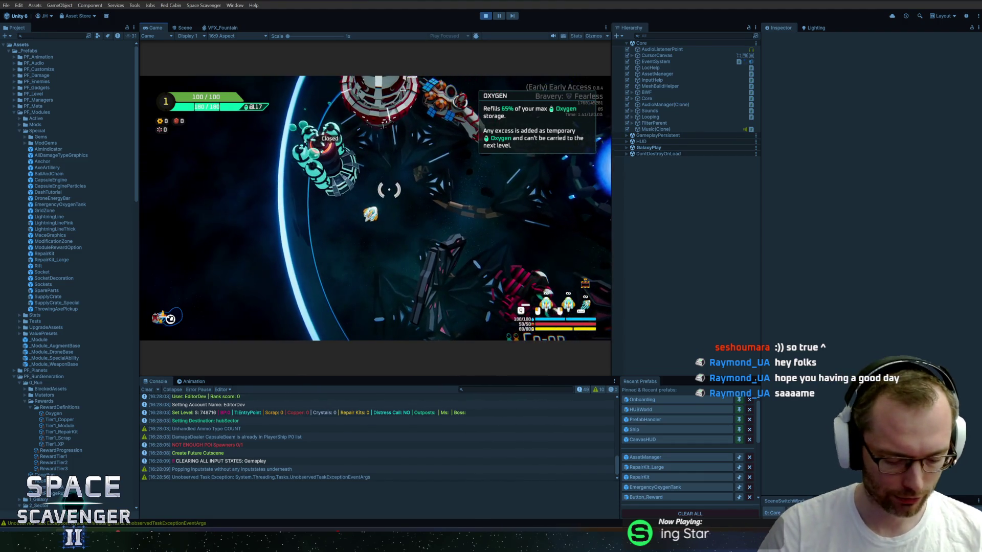
pyautogui.hotkey('ctrl', 'p')
pyautogui.hotkey('alt', 'Tab')
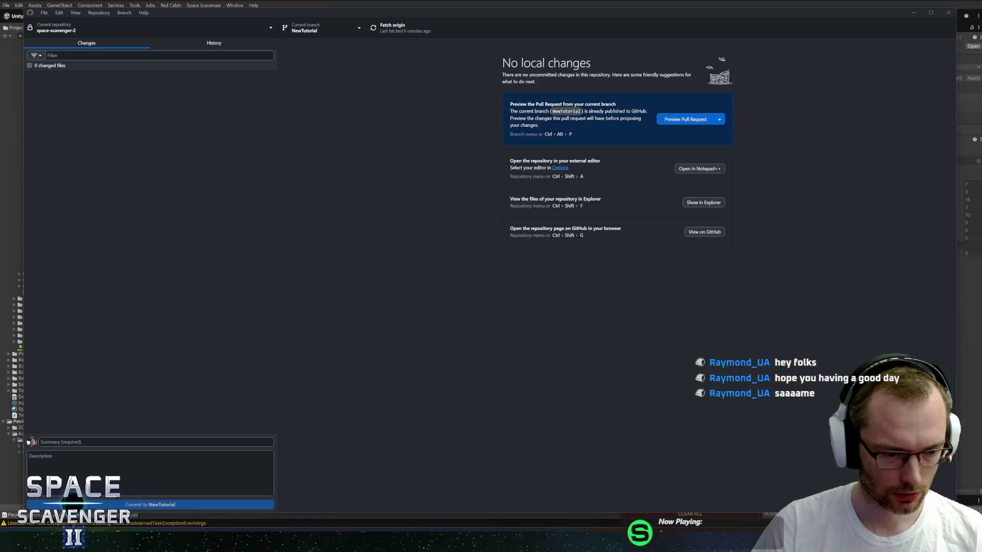
pyautogui.hotkey('alt', 'Tab')
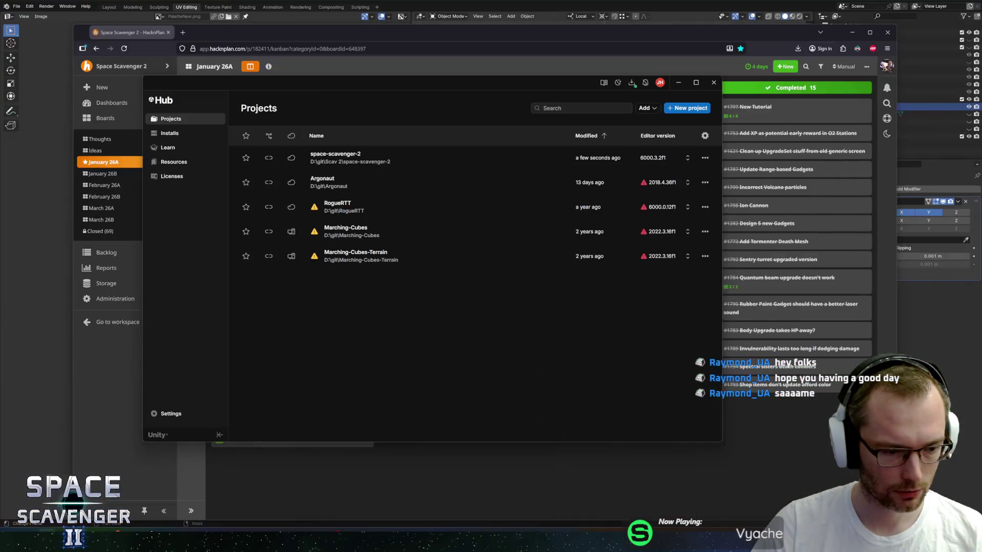
pyautogui.hotkey('alt', 'Tab')
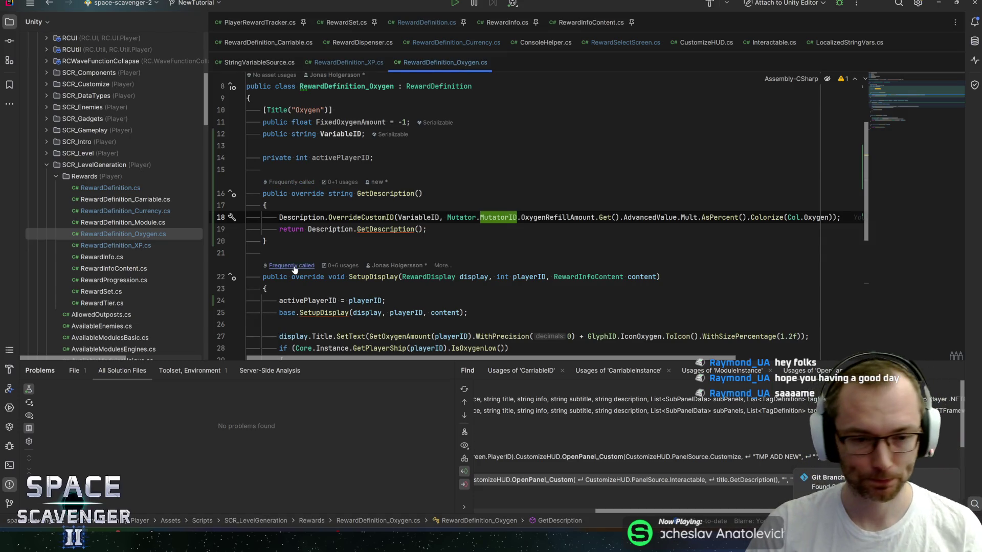
pyautogui.press('Down')
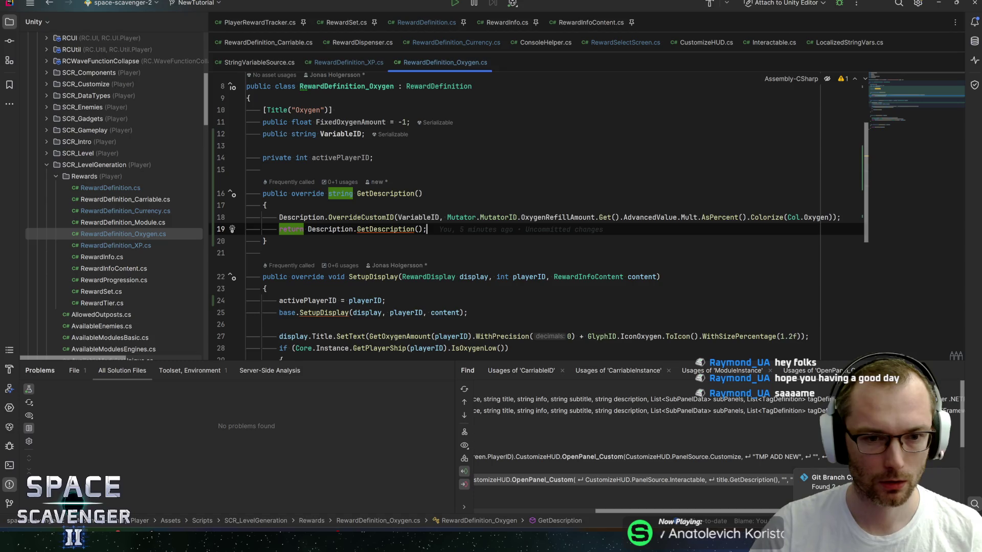
pyautogui.scroll(3, 536, 204)
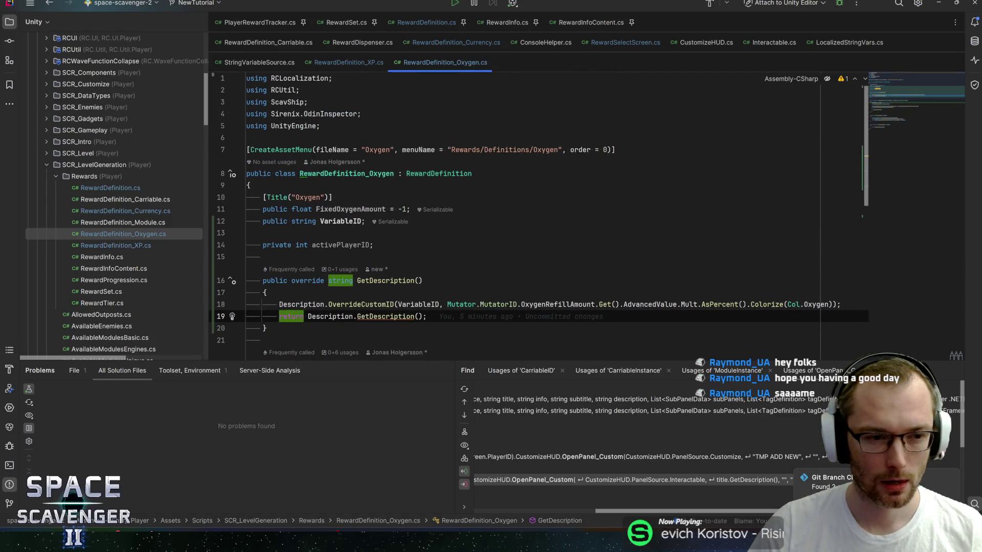
pyautogui.hotkey('alt', 'Tab')
pyautogui.hotkey('alt', 'Tab')
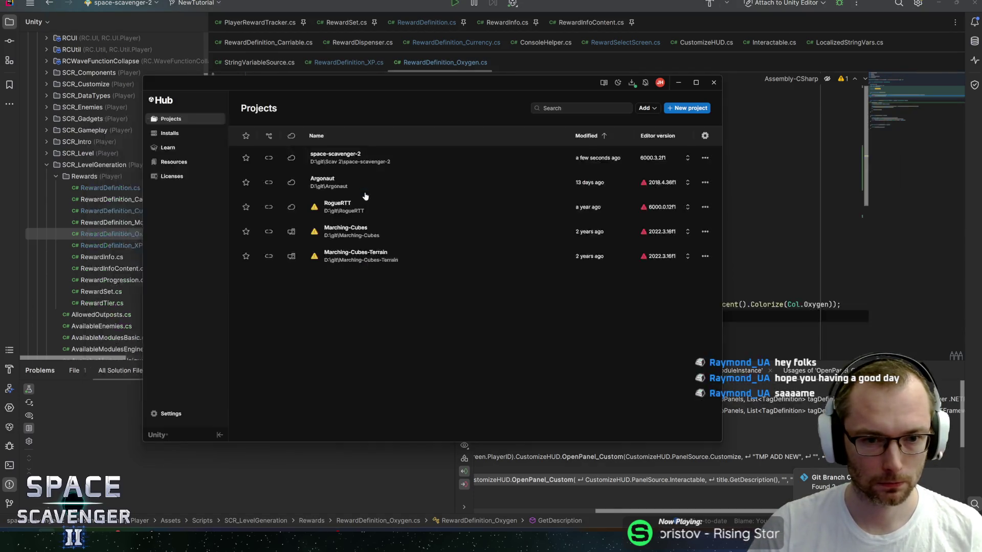
pyautogui.hotkey('alt', 'Tab')
pyautogui.click(24, 126)
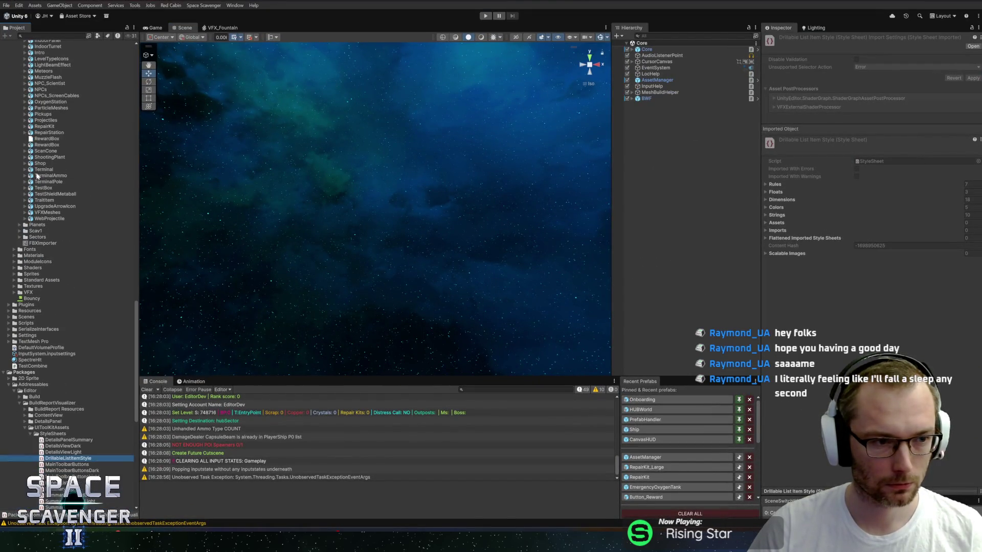
# Step: Collapse the UIToolKitAssets, Editor and Addressables folders and adjust the asset tree width
pyautogui.click(30, 428)
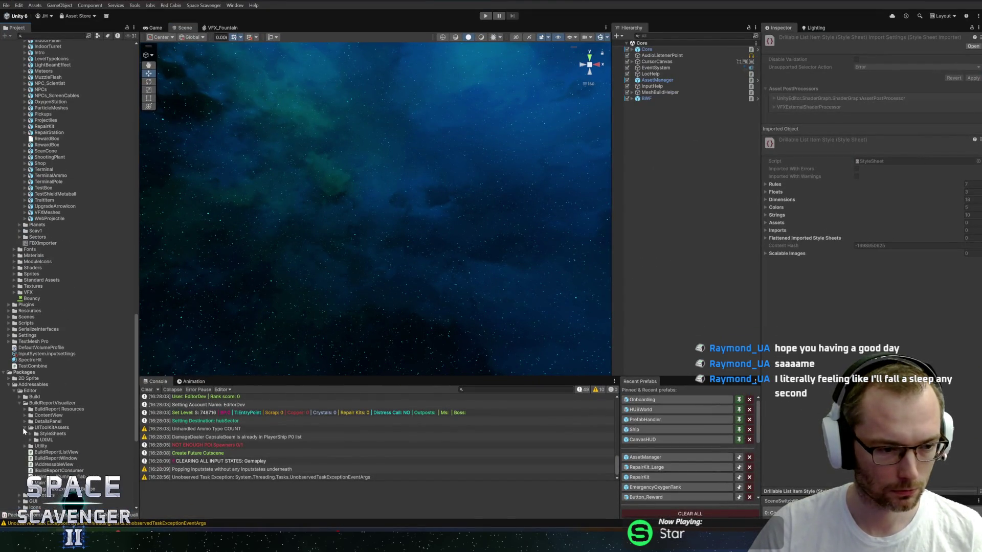
pyautogui.click(13, 391)
pyautogui.click(9, 384)
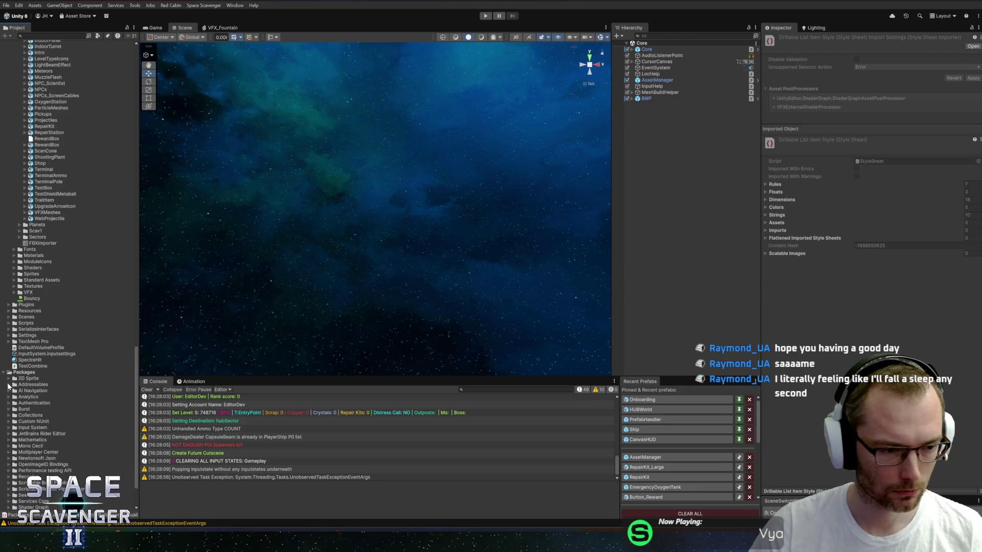
pyautogui.scroll(15, 58, 346)
pyautogui.scroll(20, 58, 346)
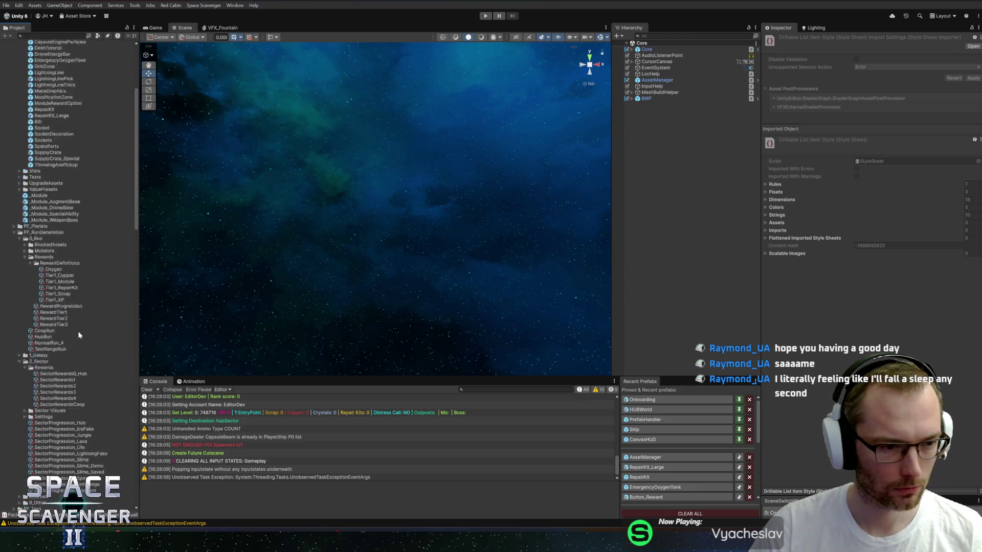
pyautogui.scroll(-4, 77, 332)
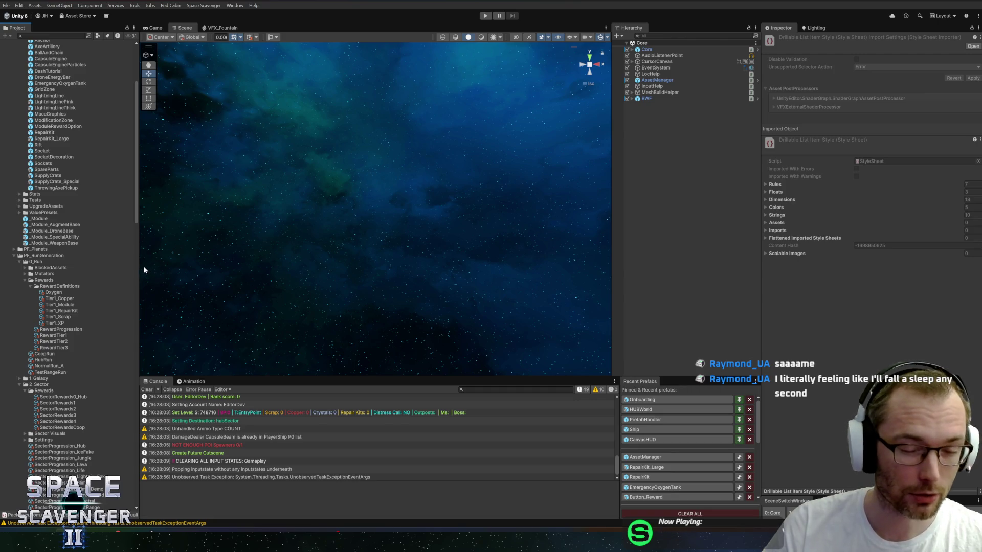
pyautogui.moveTo(138, 274); pyautogui.dragTo(135, 284)
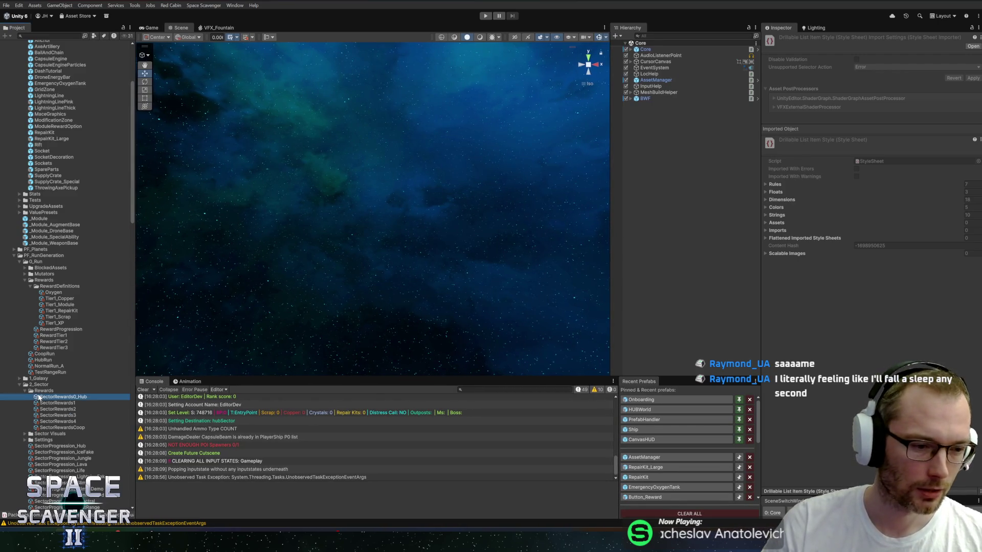
# Step: Collapse the RewardDefinitions, 2_Sector, Rewards and Special folders, make the console taller, and switch to HacknPlan
pyautogui.click(43, 391)
pyautogui.doubleClick(38, 385)
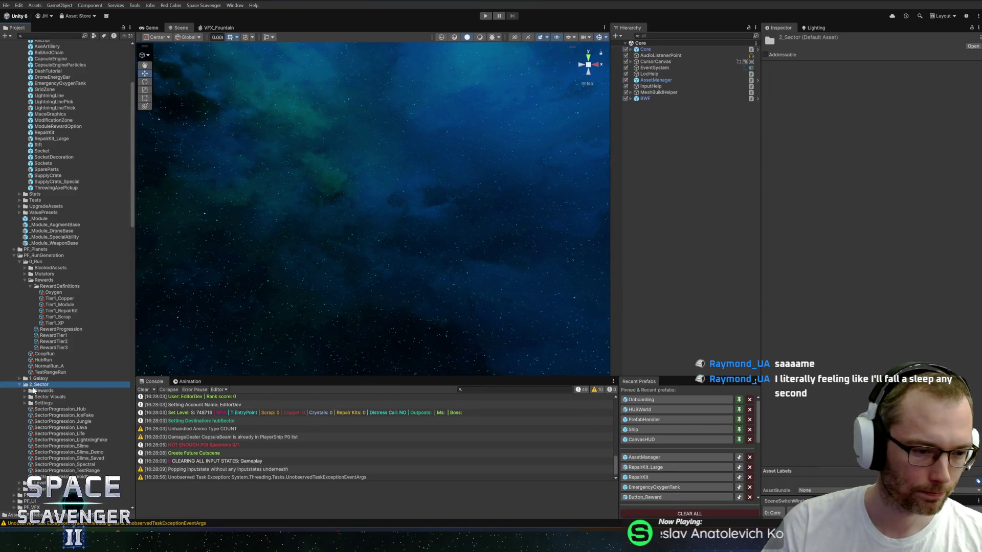
pyautogui.doubleClick(34, 287)
pyautogui.doubleClick(39, 280)
pyautogui.click(62, 262)
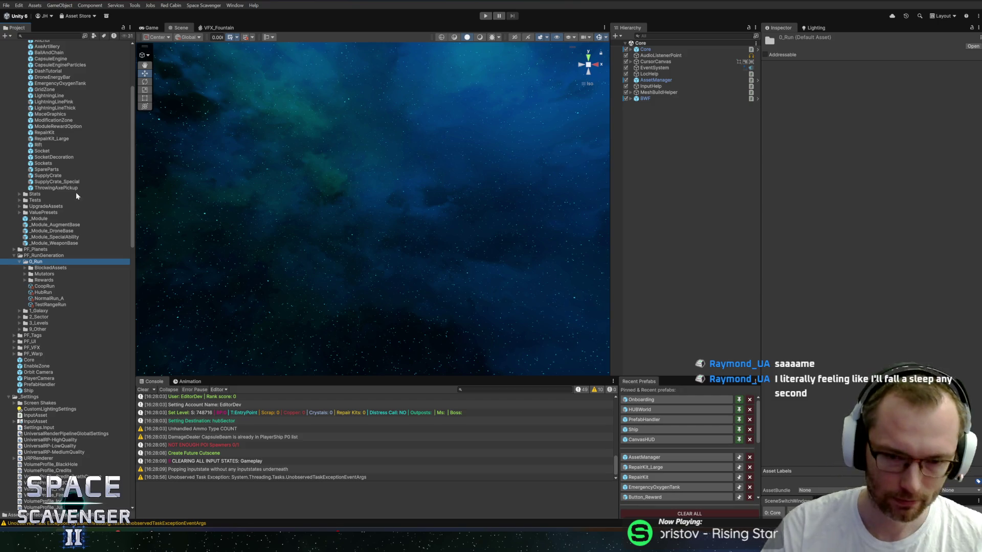
pyautogui.moveTo(552, 377); pyautogui.dragTo(557, 357)
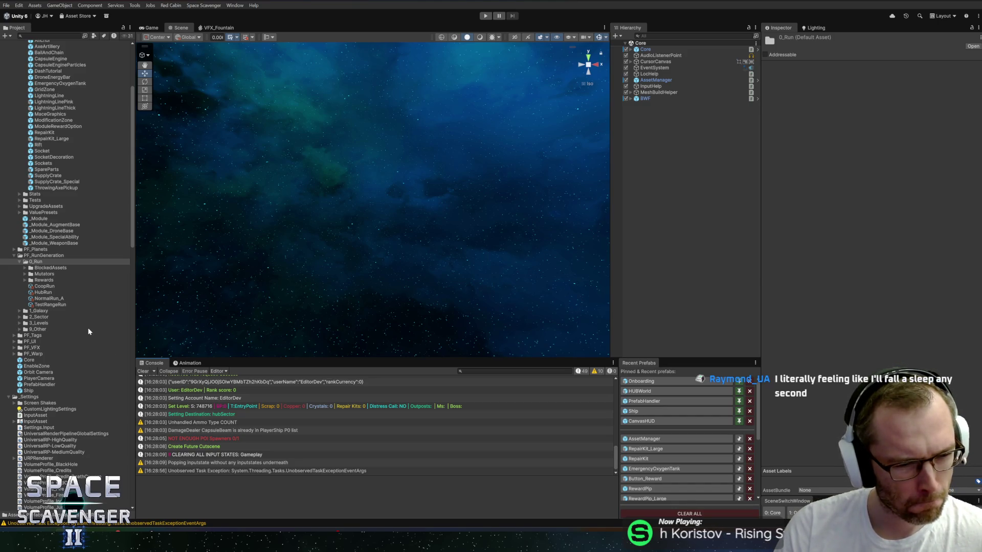
pyautogui.scroll(5, 56, 244)
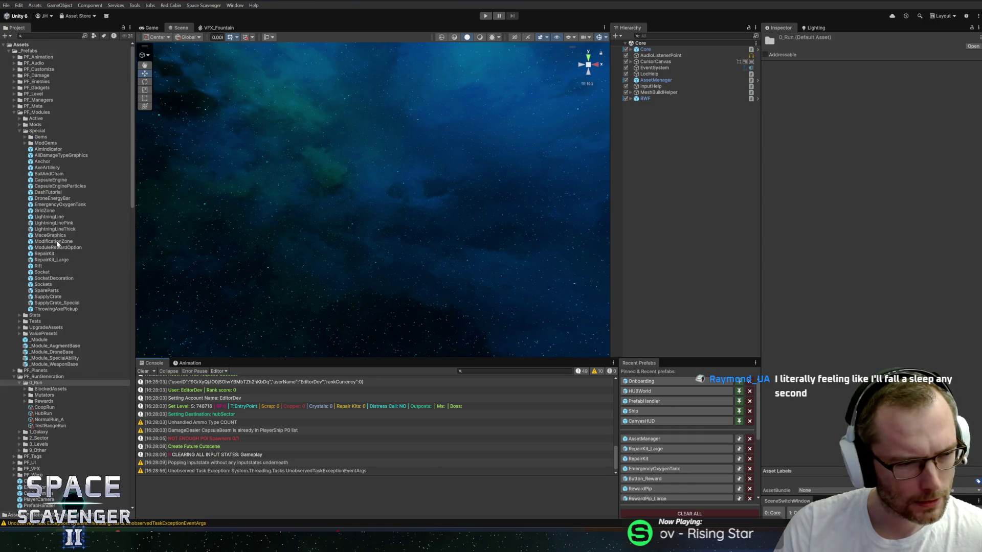
pyautogui.doubleClick(27, 133)
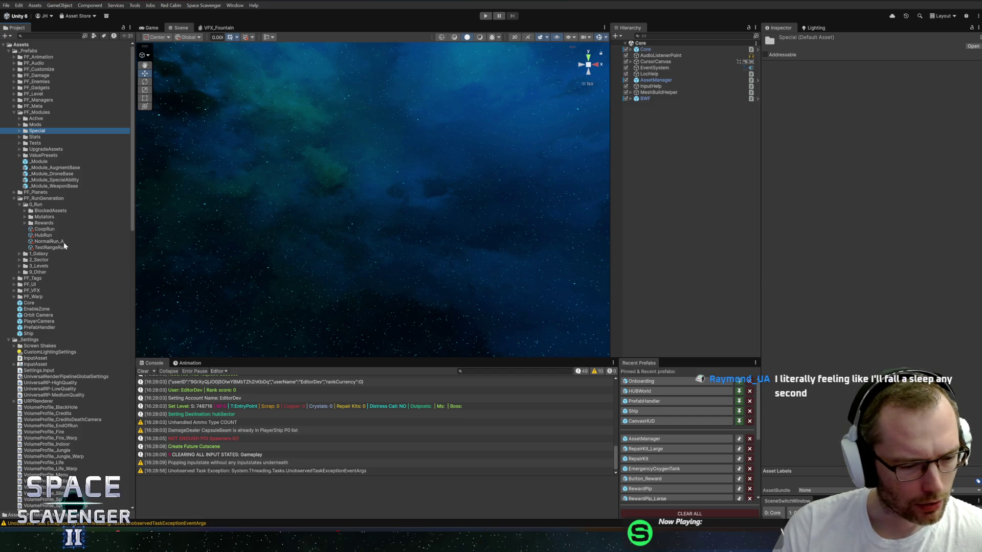
pyautogui.click(174, 496)
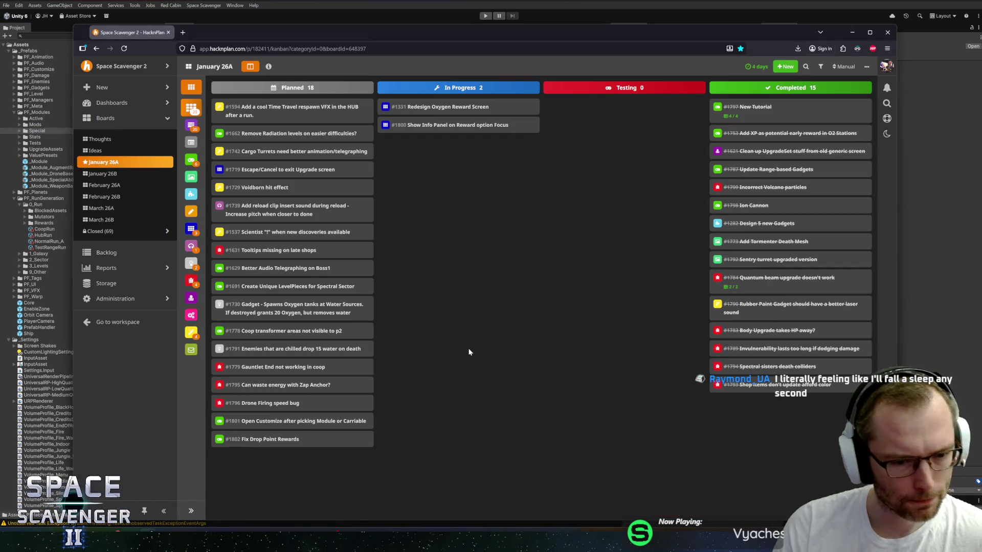
# Step: Create the planned task 'Add Rewards to all Reward Tiers' on the January 26A board
pyautogui.doubleClick(450, 342)
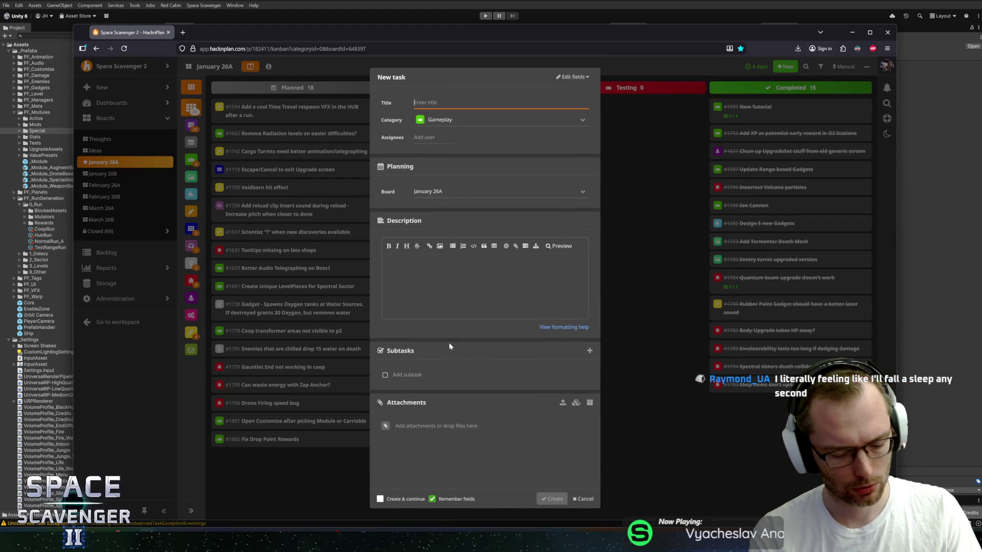
pyautogui.write('Add Rewards to all ')
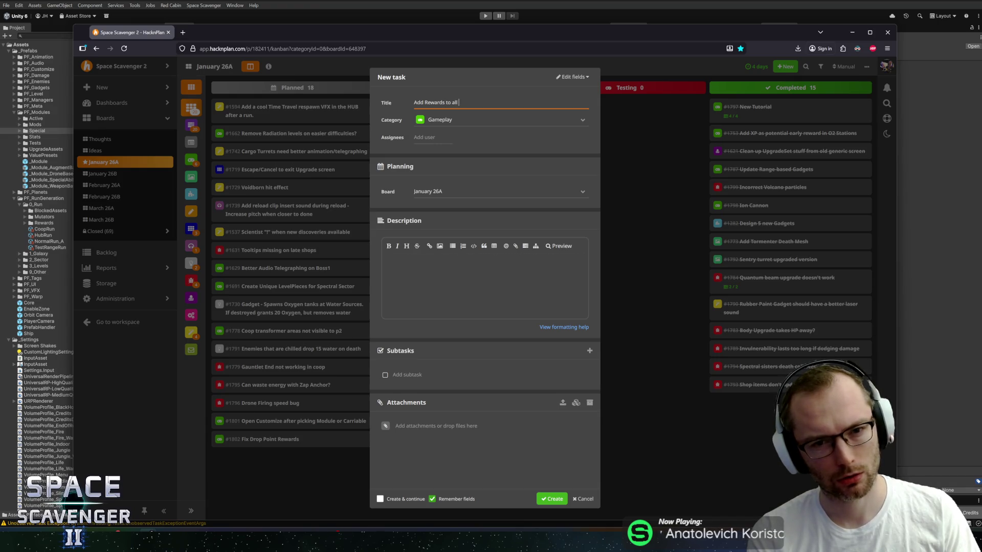
pyautogui.write('Reward Tiers')
pyautogui.press('Return')
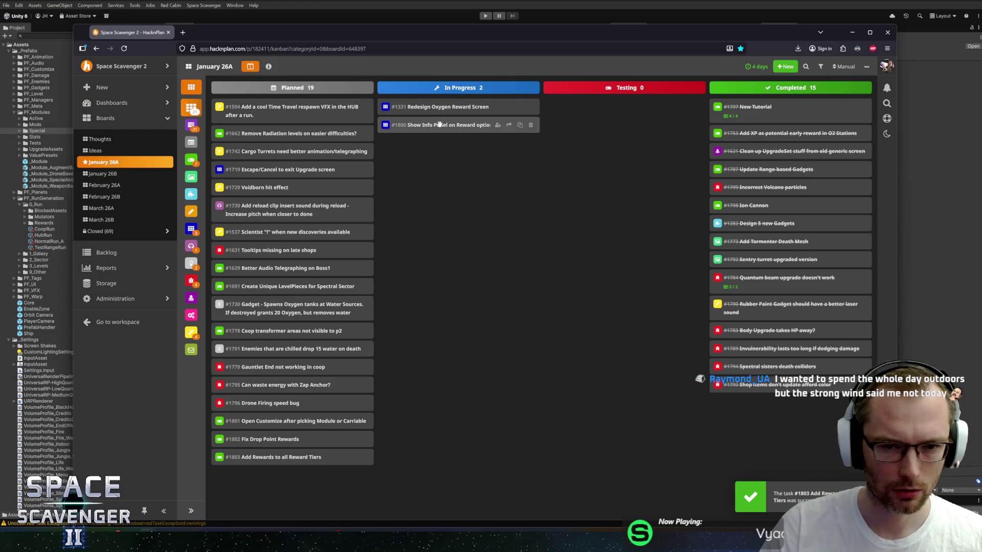
pyautogui.hotkey('alt', 'Tab')
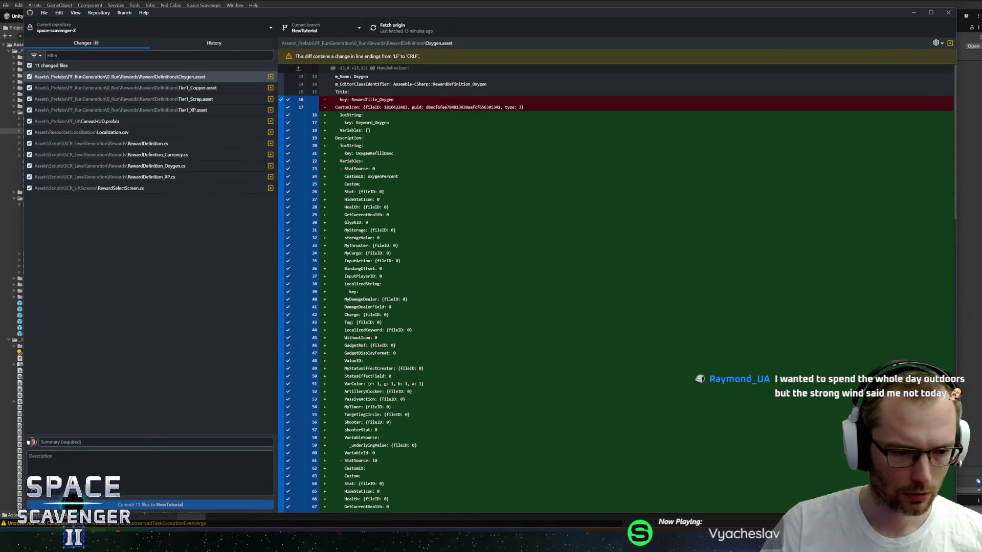
# Step: Commit the 11 files as 'Showing Info panel on reward button focus' and push to origin
pyautogui.write('Showing In')
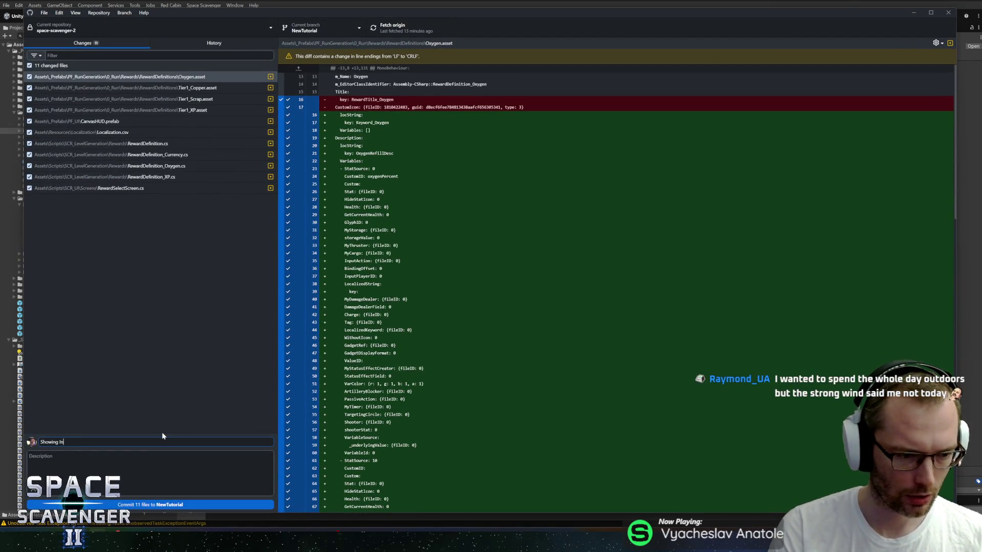
pyautogui.write('fo panel on')
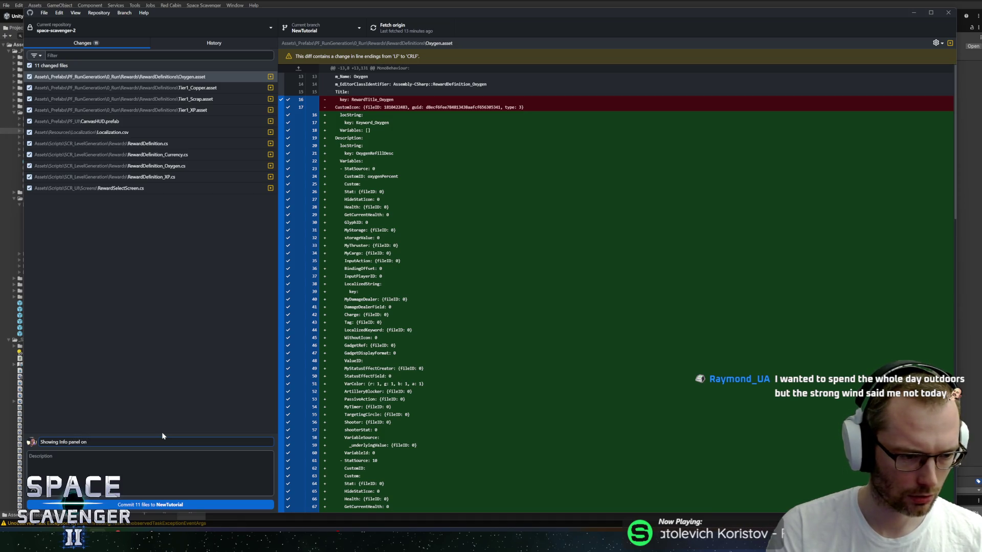
pyautogui.write(' reward')
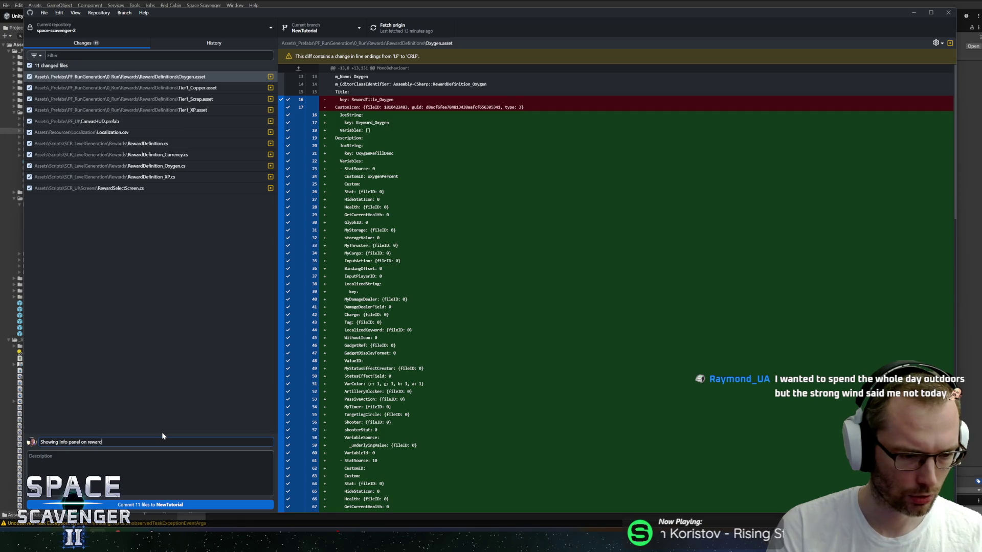
pyautogui.write(' button focus')
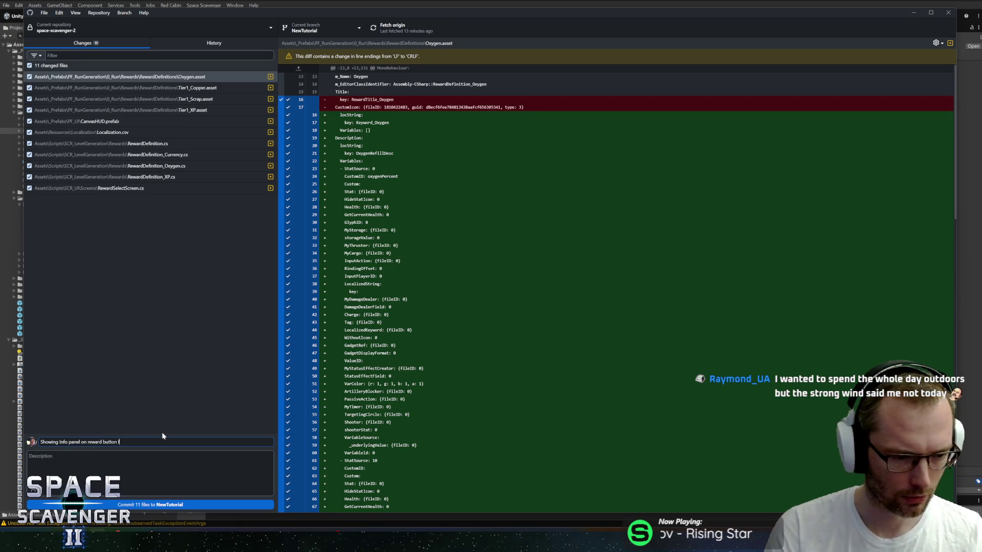
pyautogui.hotkey('ctrl', 'Return')
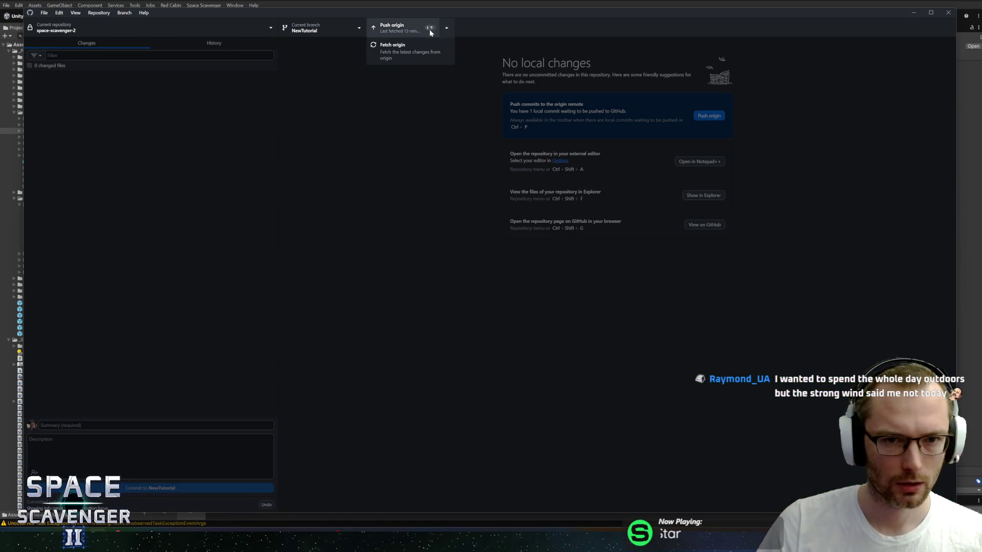
pyautogui.click(430, 32)
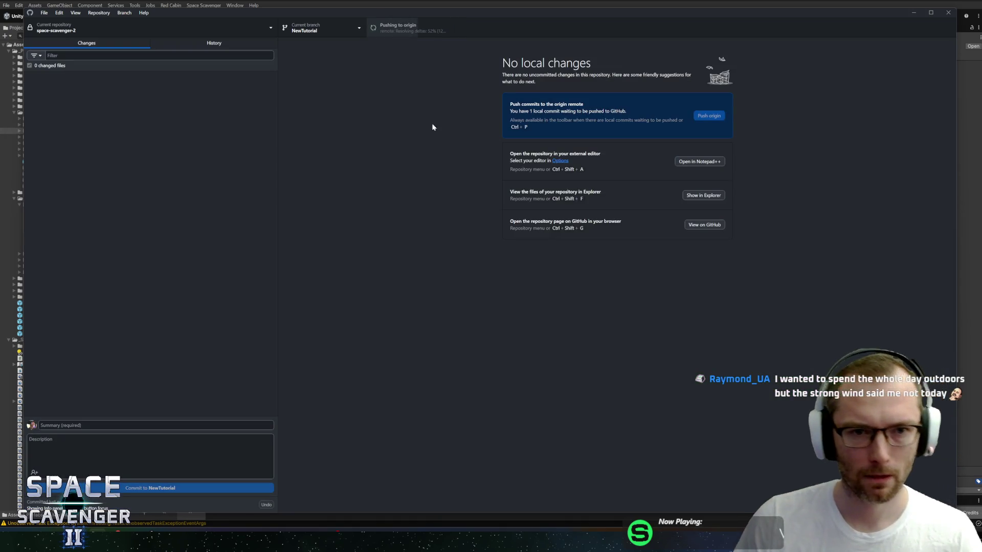
pyautogui.hotkey('alt', 'Tab')
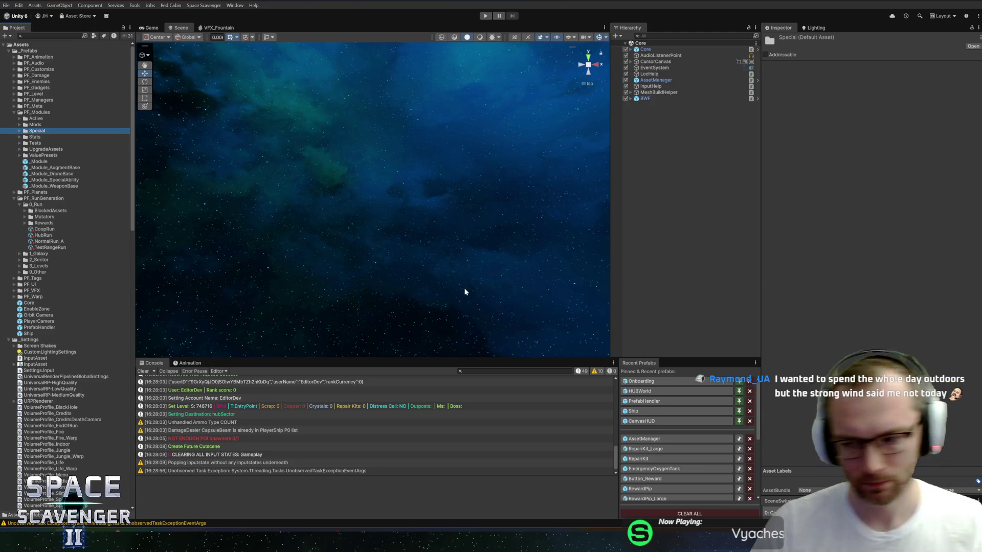
pyautogui.hotkey('alt', 'Tab')
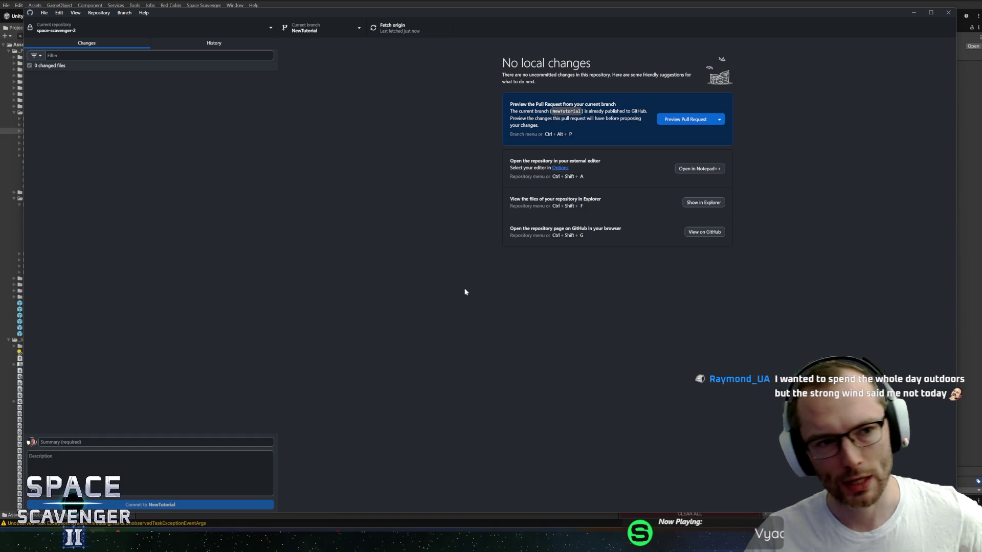
pyautogui.hotkey('alt', 'Tab')
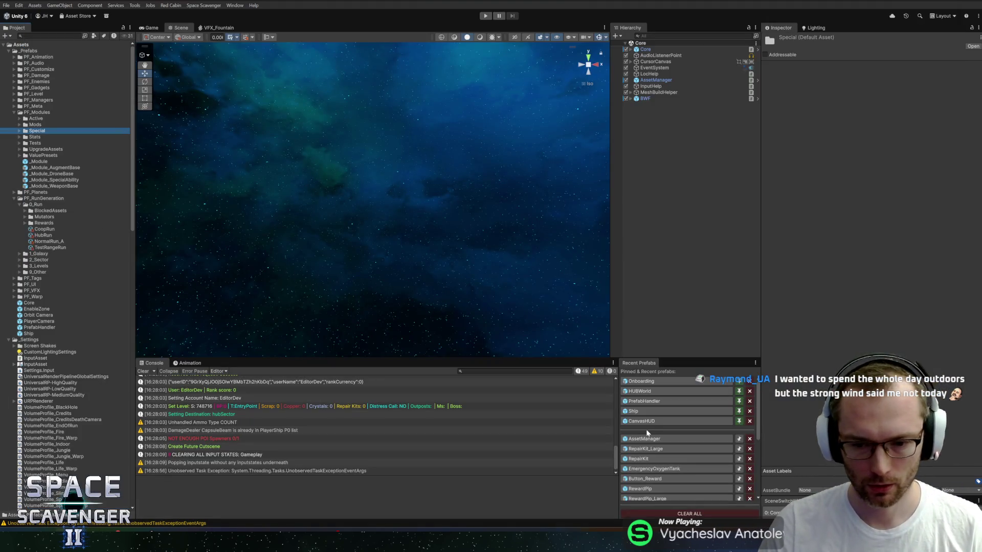
# Step: Check the HacknPlan board and Rider before returning to the Unity editor
pyautogui.hotkey('alt', 'Tab')
pyautogui.hotkey('alt', 'Tab')
pyautogui.hotkey('alt', 'Tab')
pyautogui.hotkey('alt', 'Tab')
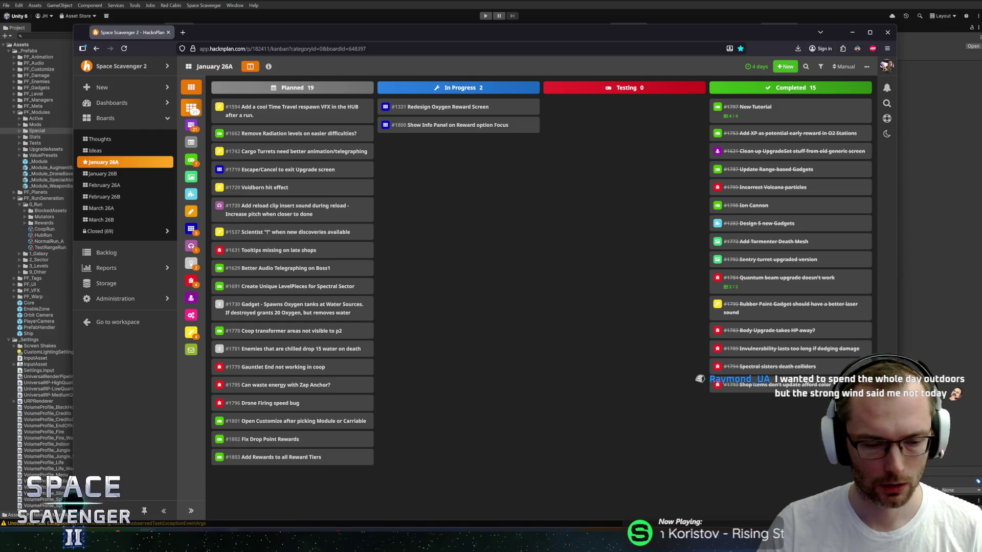
pyautogui.hotkey('alt', 'Tab')
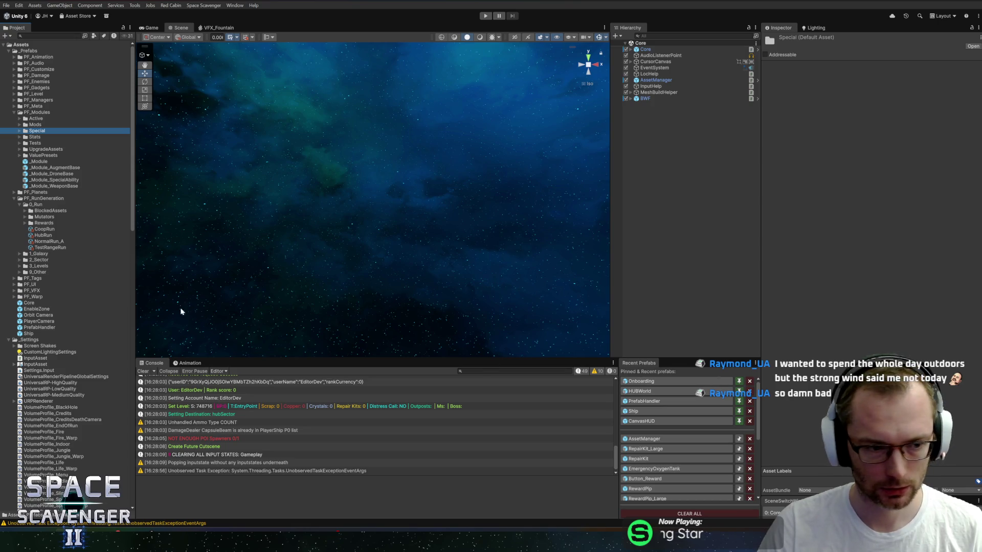
pyautogui.hotkey('alt', 'Tab')
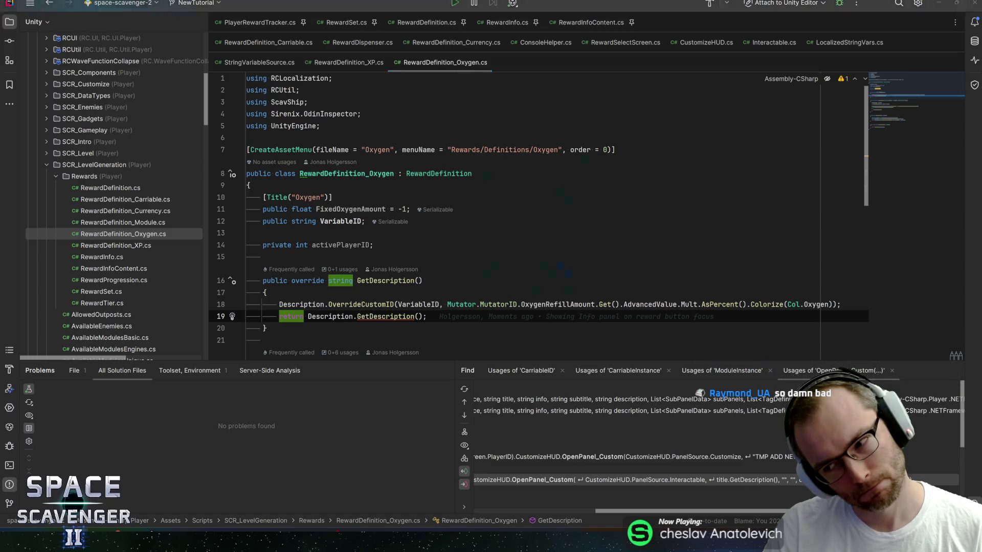
pyautogui.hotkey('alt', 'Tab')
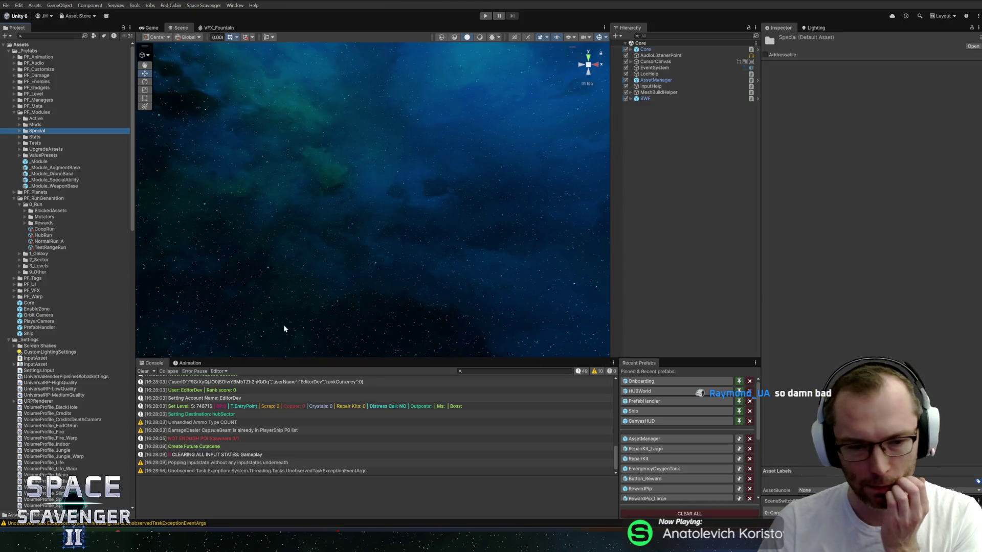
# Step: Open Tier1_Copper under Rewards > RewardDefinitions, widen the Inspector, and look up its description localization
pyautogui.scroll(-3, 51, 215)
pyautogui.scroll(3, 72, 246)
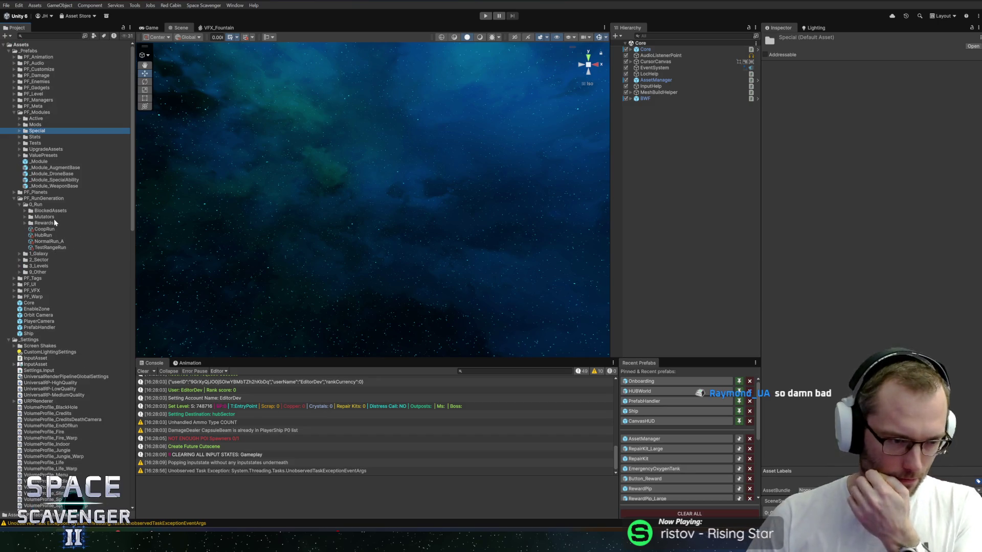
pyautogui.doubleClick(54, 222)
pyautogui.click(57, 235)
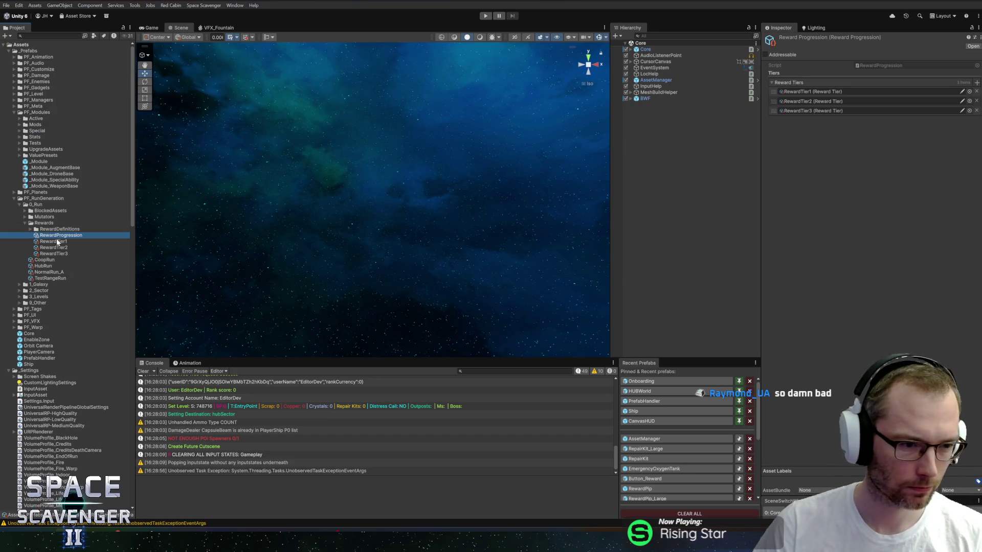
pyautogui.doubleClick(56, 229)
pyautogui.click(58, 241)
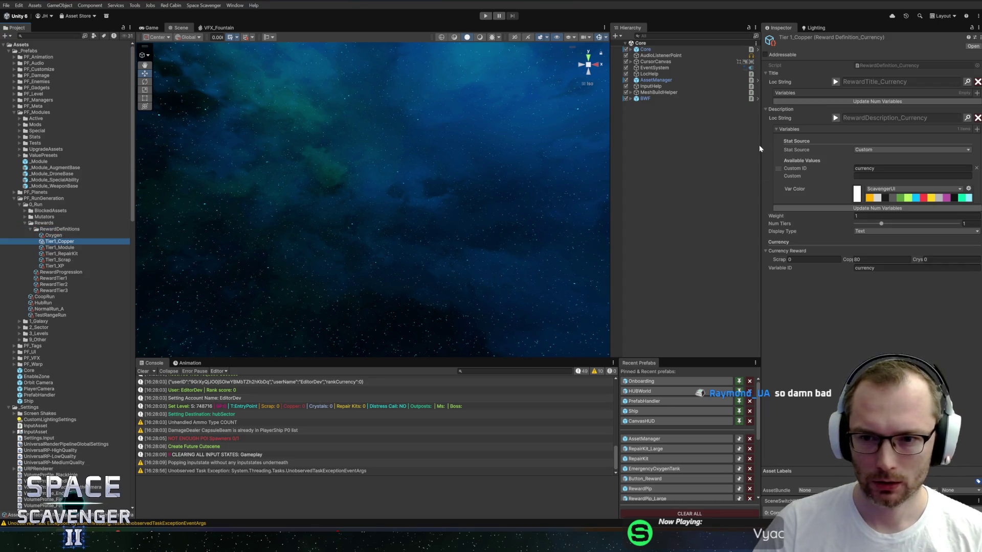
pyautogui.moveTo(760, 148); pyautogui.dragTo(706, 149)
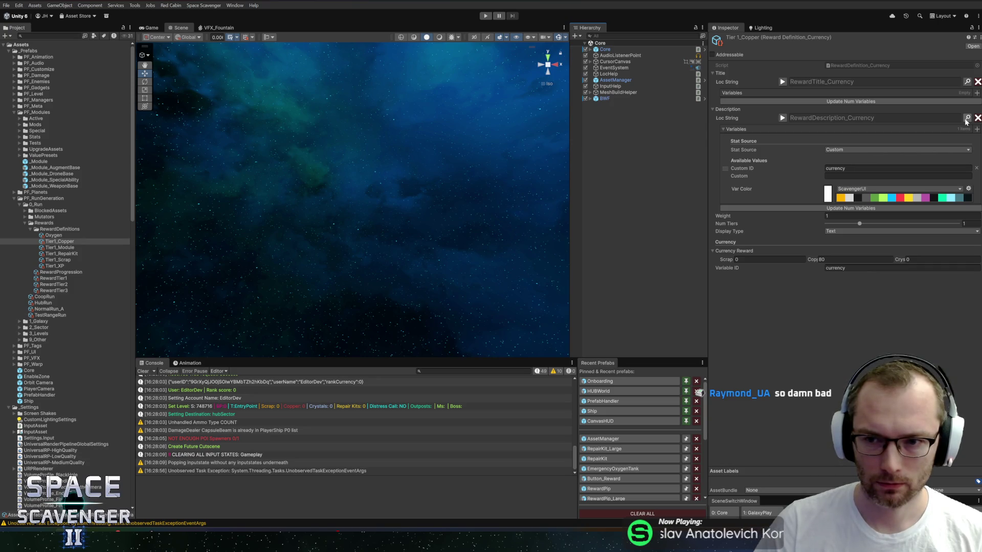
pyautogui.click(966, 118)
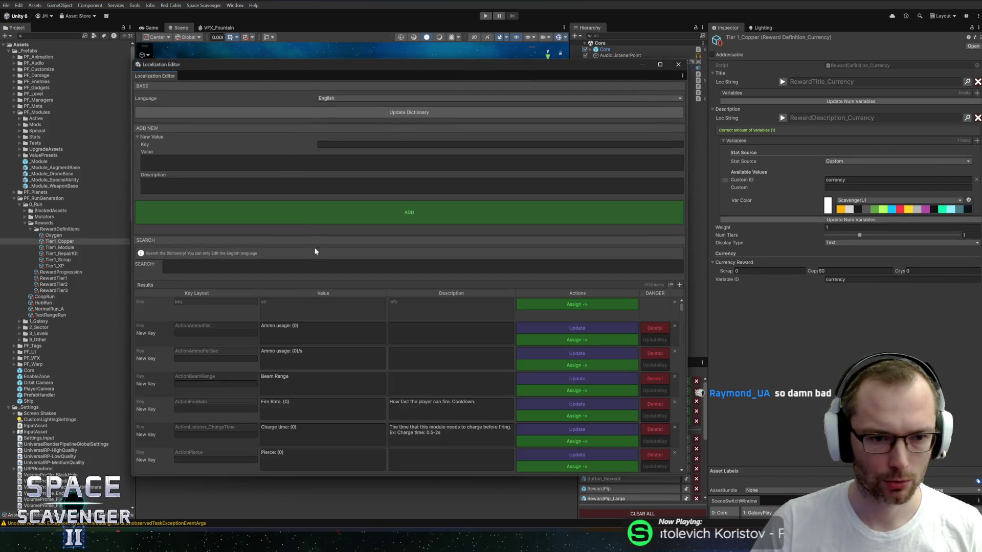
# Step: Edit the copper description text to mention crafting new modules, buying gadgets, and more
pyautogui.write('rewardde')
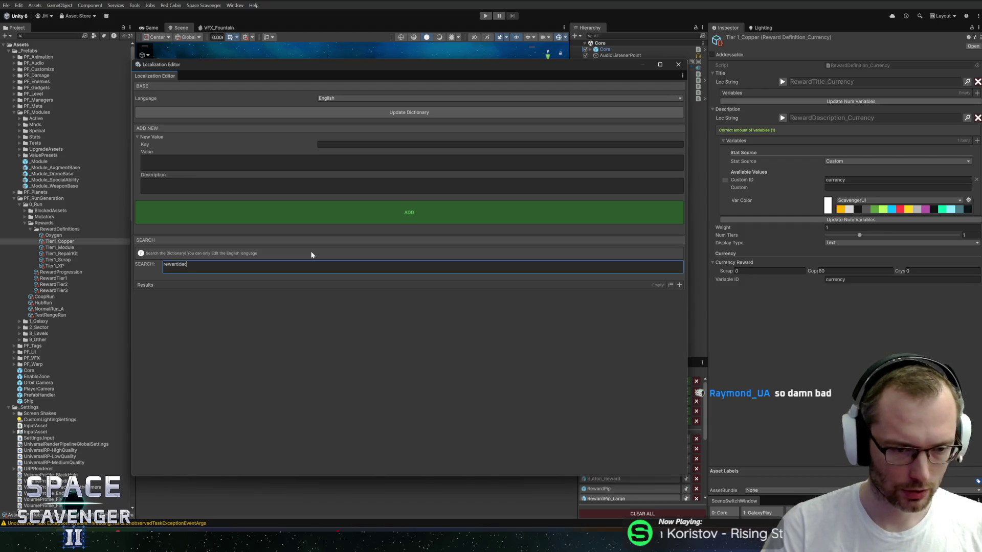
pyautogui.click(287, 332)
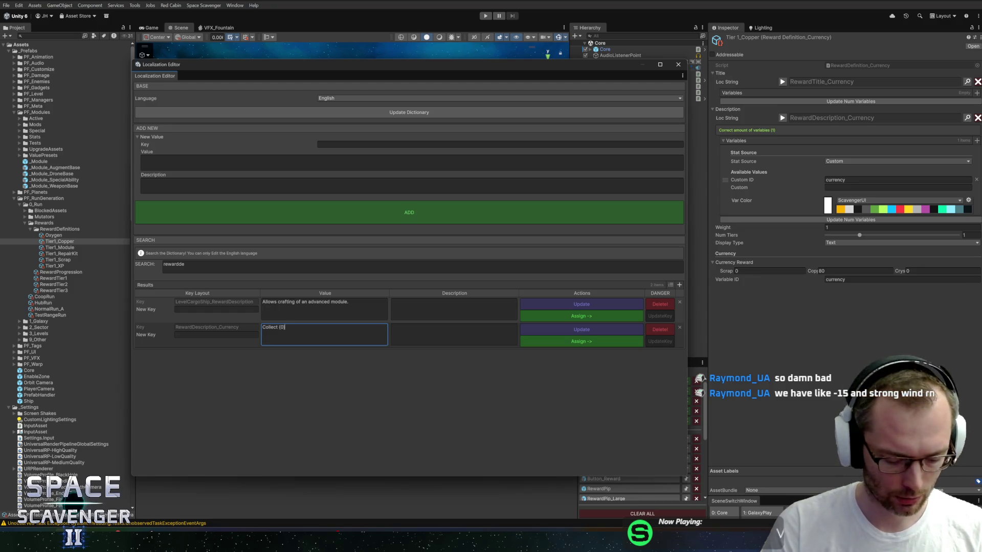
pyautogui.write('\\n\\n{1} is used for cra')
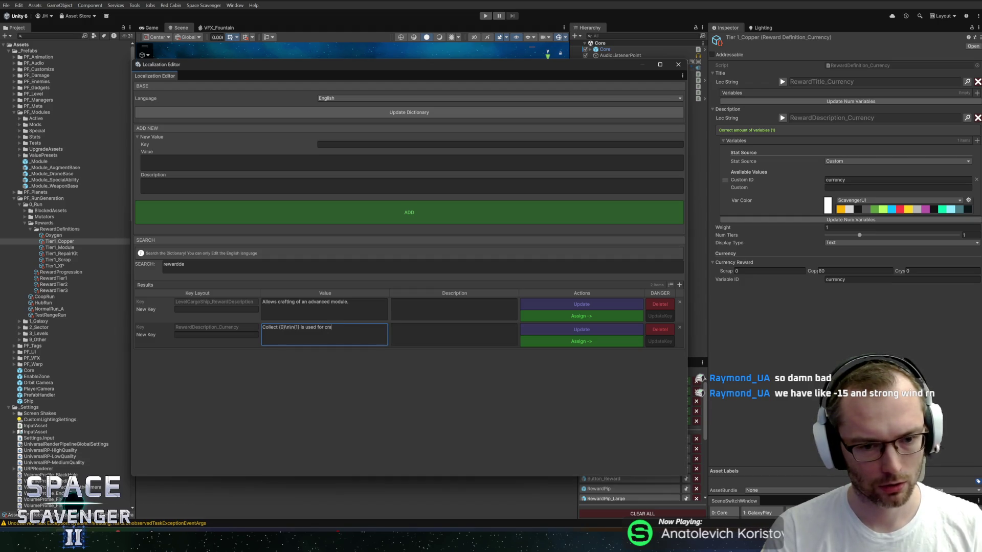
pyautogui.write('modules and')
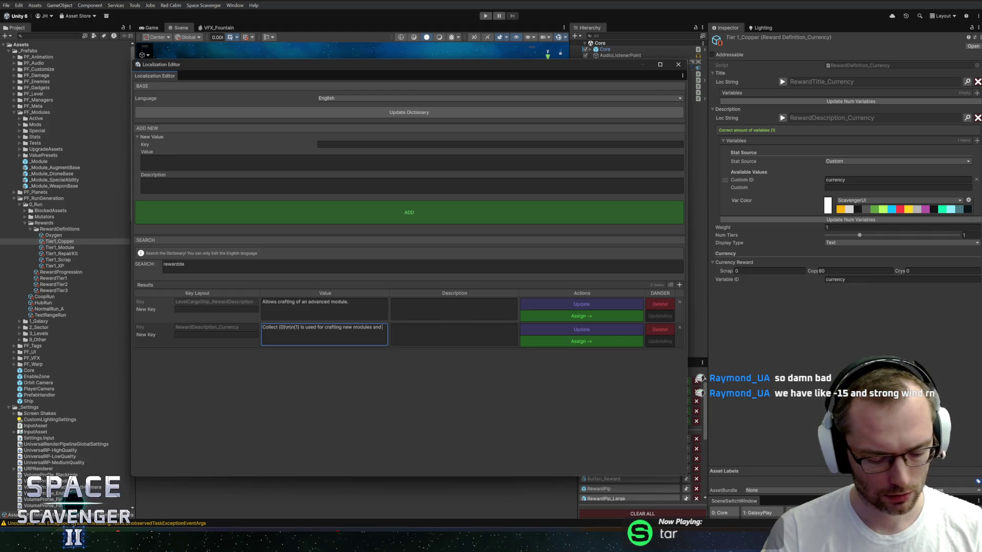
pyautogui.write('uying gadg')
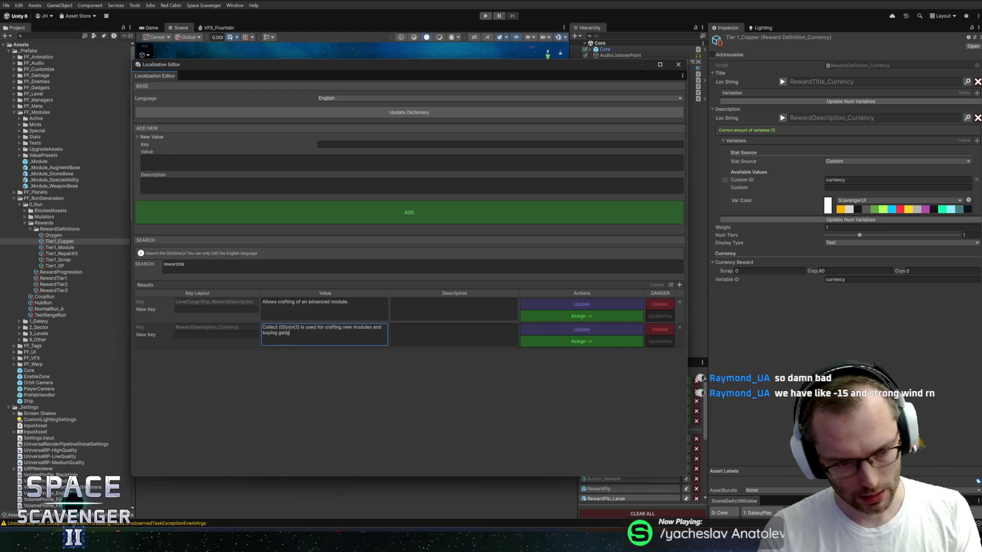
pyautogui.write('ets')
pyautogui.click(372, 327)
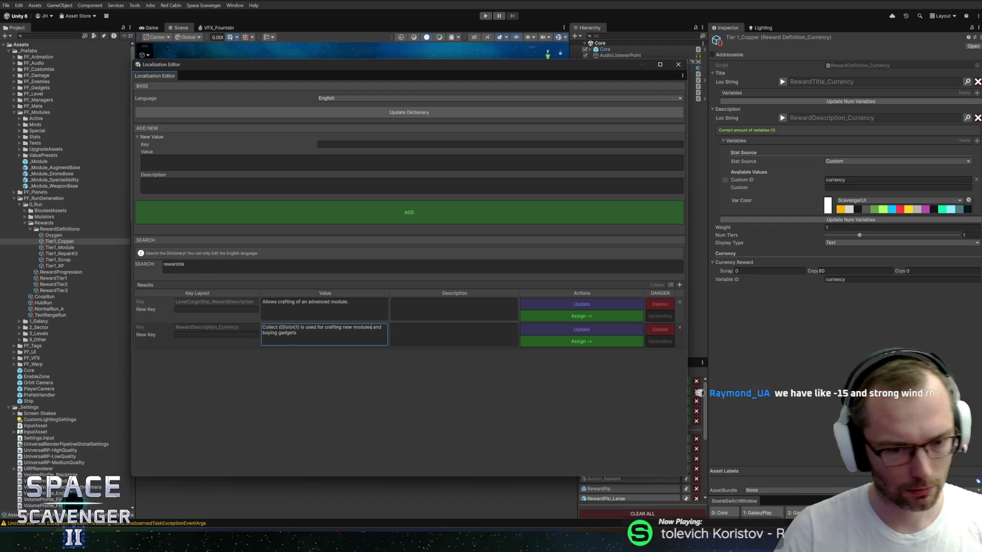
pyautogui.press('Delete')
pyautogui.write(',')
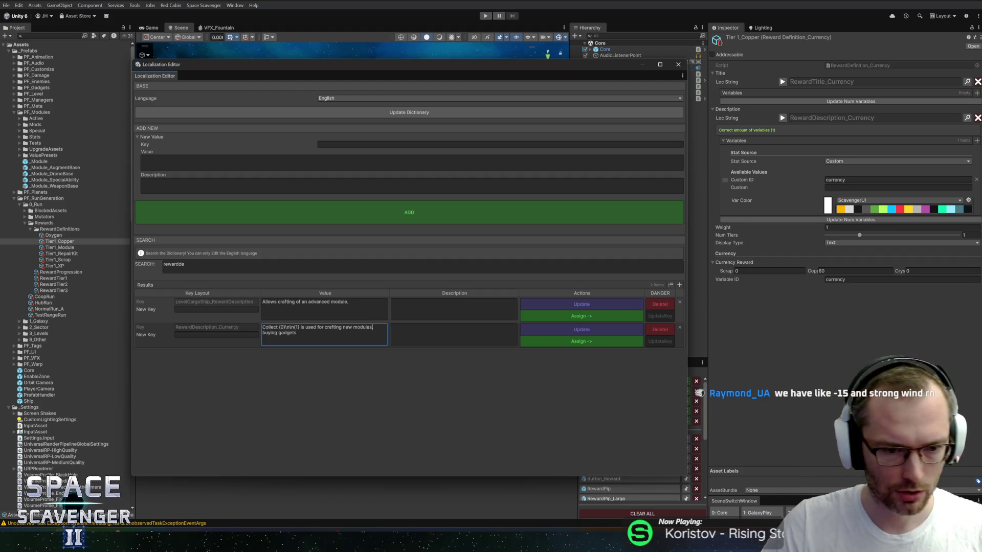
pyautogui.write(', and more.')
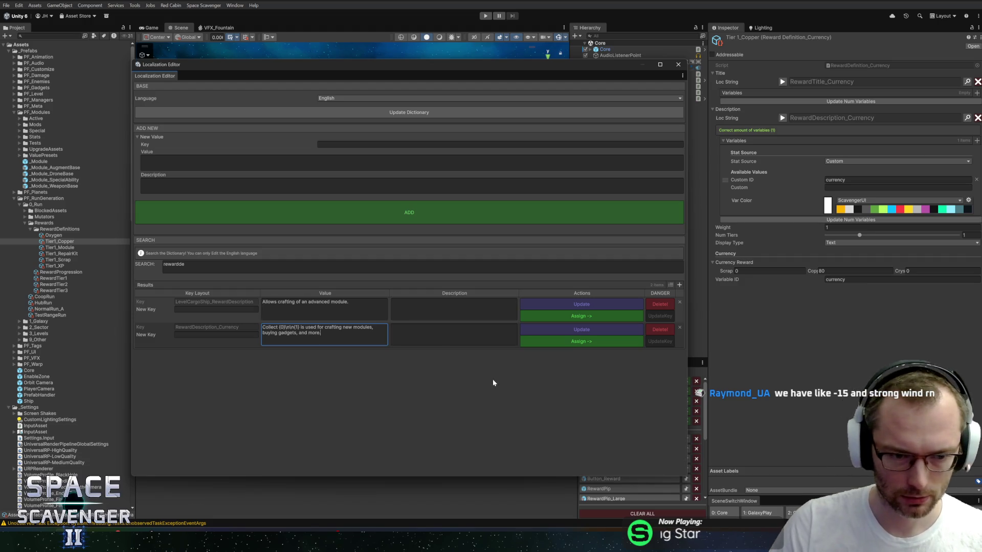
pyautogui.hotkey('ctrl', 'a')
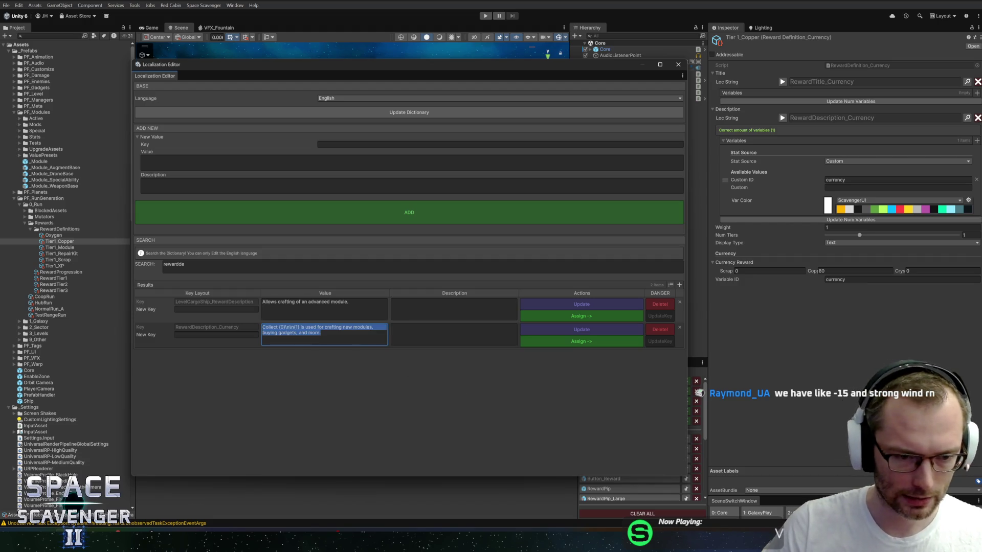
pyautogui.press('Right')
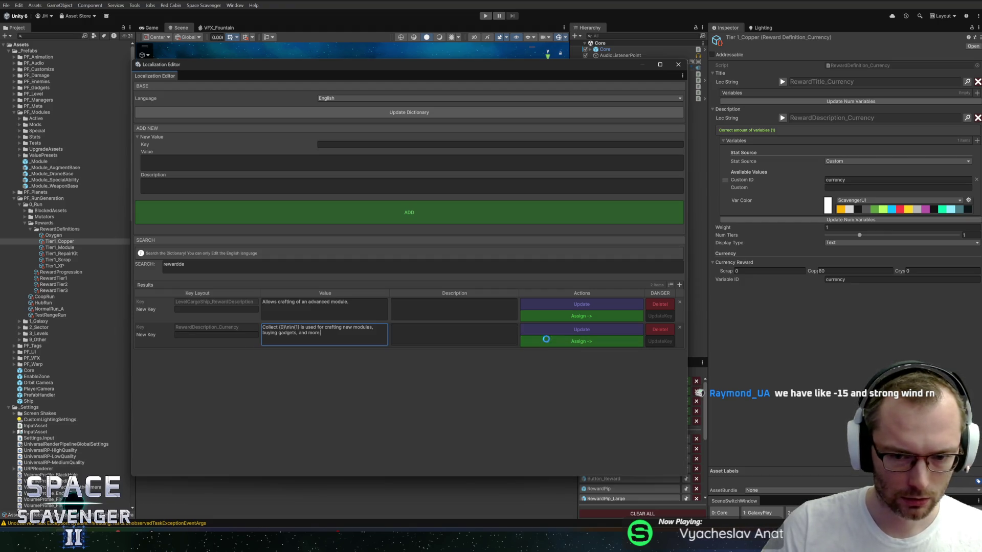
# Step: Rename the key to RewardDescription_Copper and assign it to Tier1_Copper's description
pyautogui.click(223, 333)
pyautogui.write('RewardDescr')
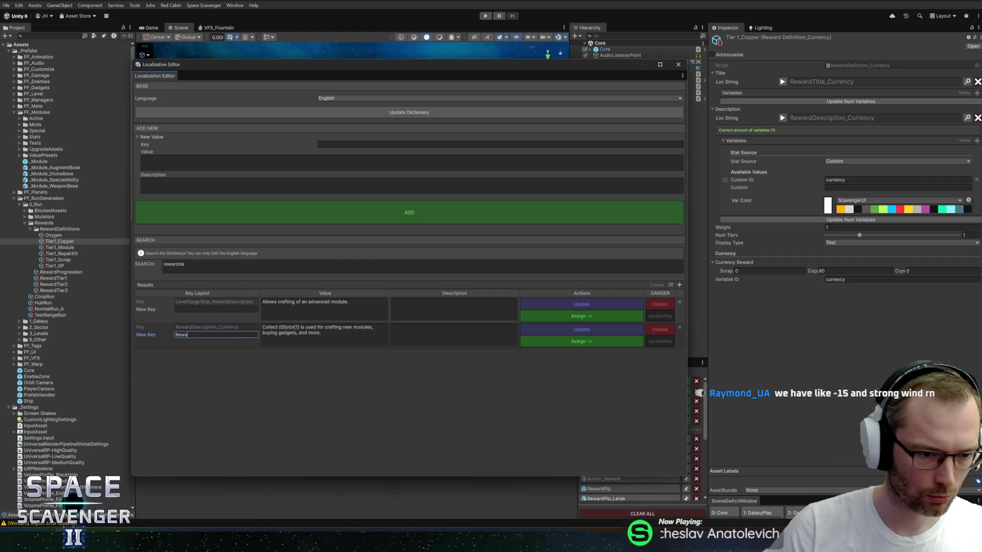
pyautogui.write('riptio')
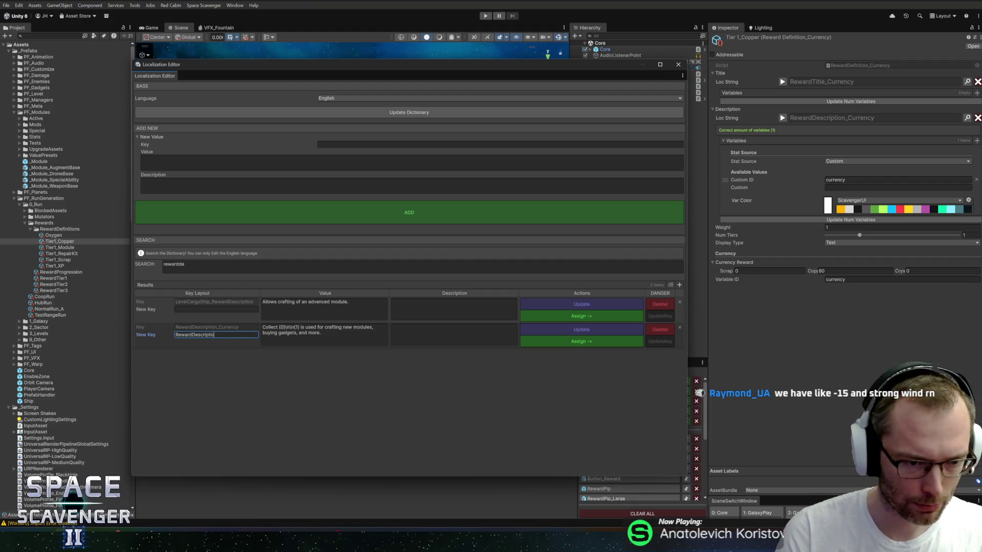
pyautogui.write('n_Copper')
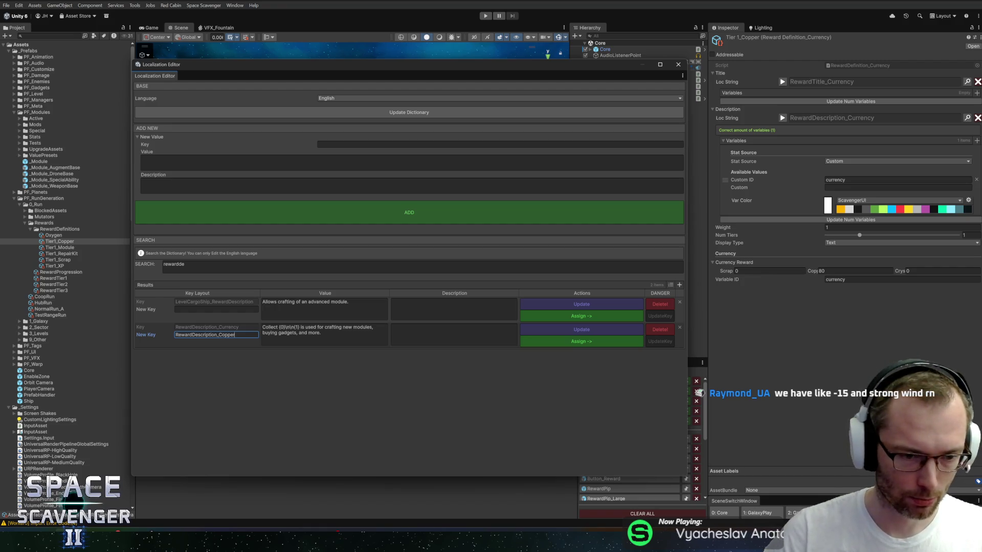
pyautogui.click(627, 341)
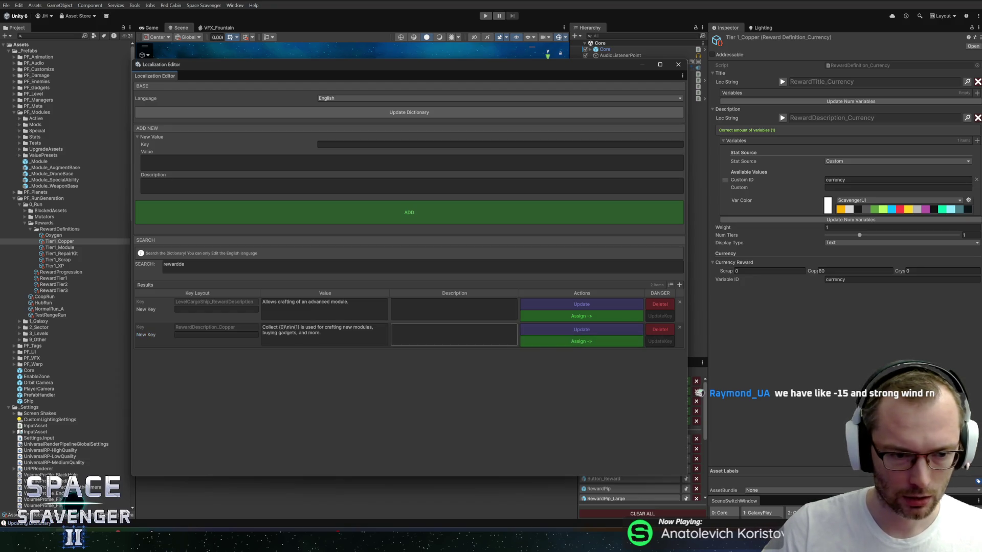
pyautogui.click(551, 344)
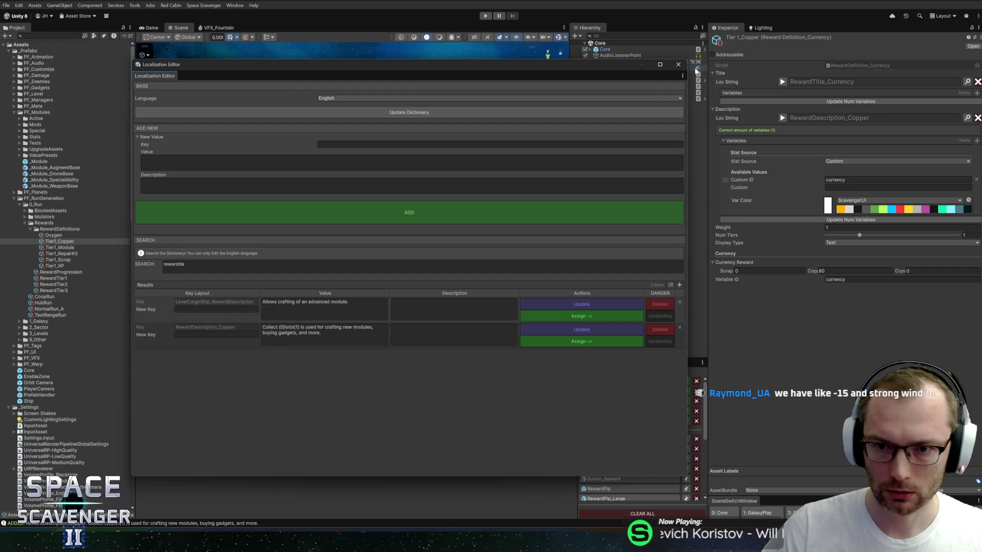
# Step: Add a second Tier 1_Copper description variable using the Resource_Copper localized keyword
pyautogui.click(677, 64)
pyautogui.click(976, 140)
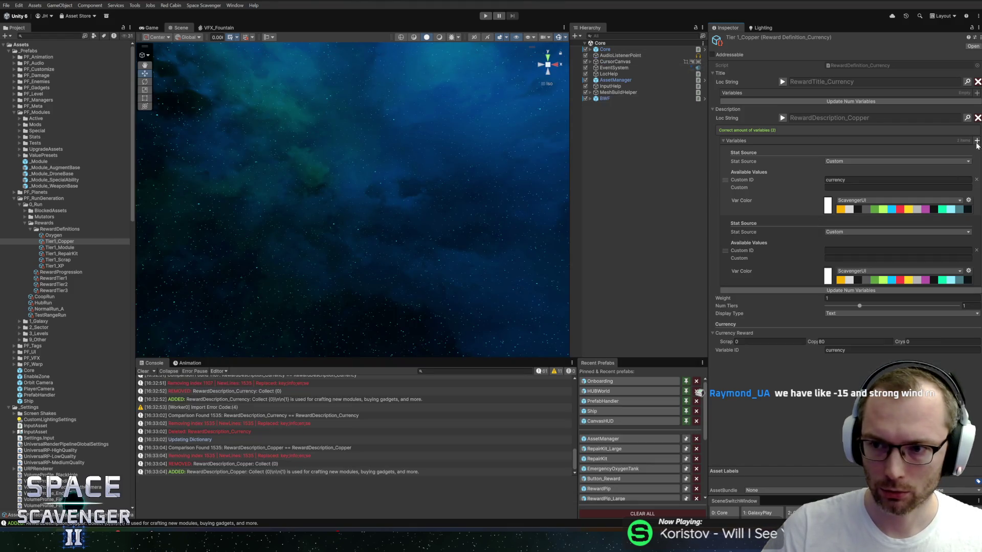
pyautogui.click(872, 230)
pyautogui.write('keyw')
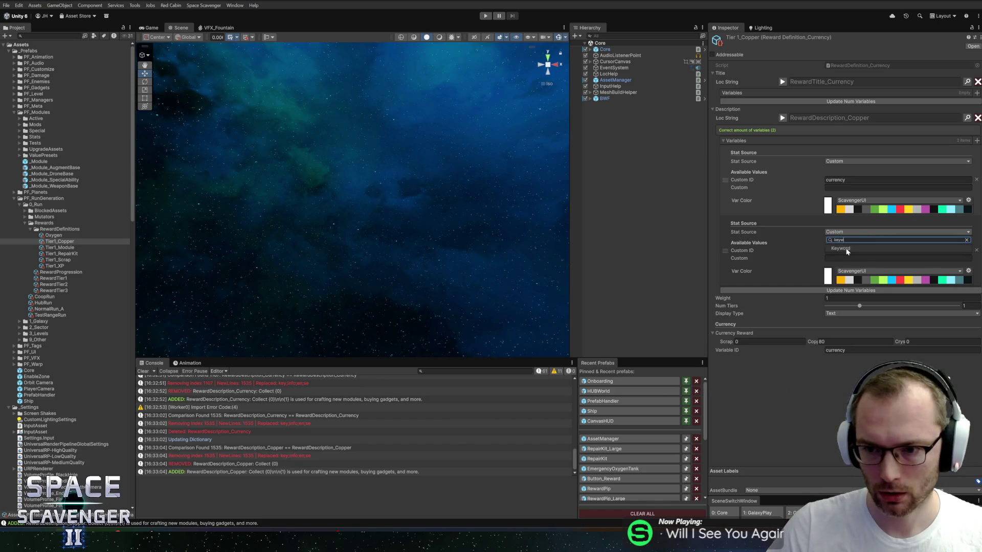
pyautogui.press('Return')
pyautogui.click(968, 240)
pyautogui.write('copper')
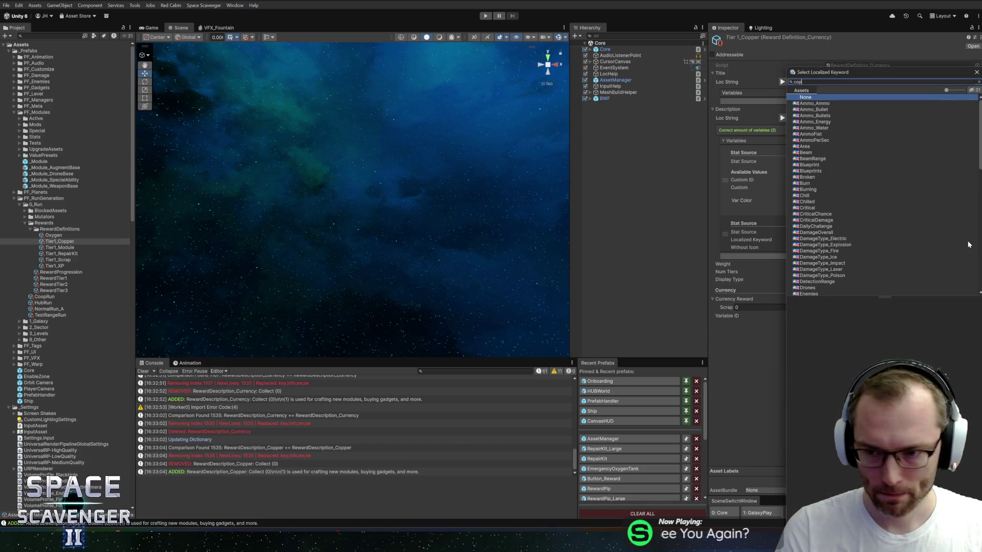
pyautogui.doubleClick(853, 104)
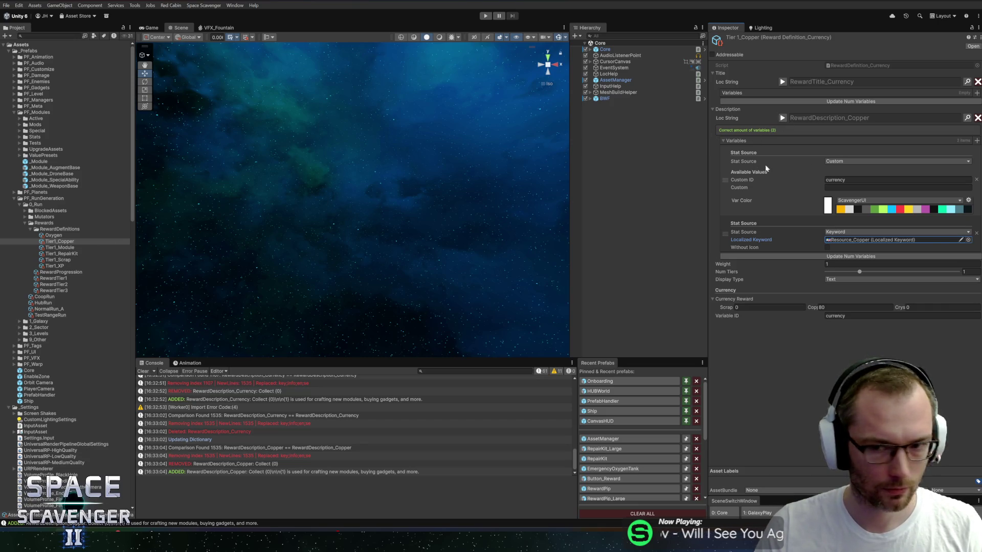
pyautogui.click(58, 261)
# Step: Search the Localization Editor for RewardDescription and copy the existing copper description text
pyautogui.click(967, 118)
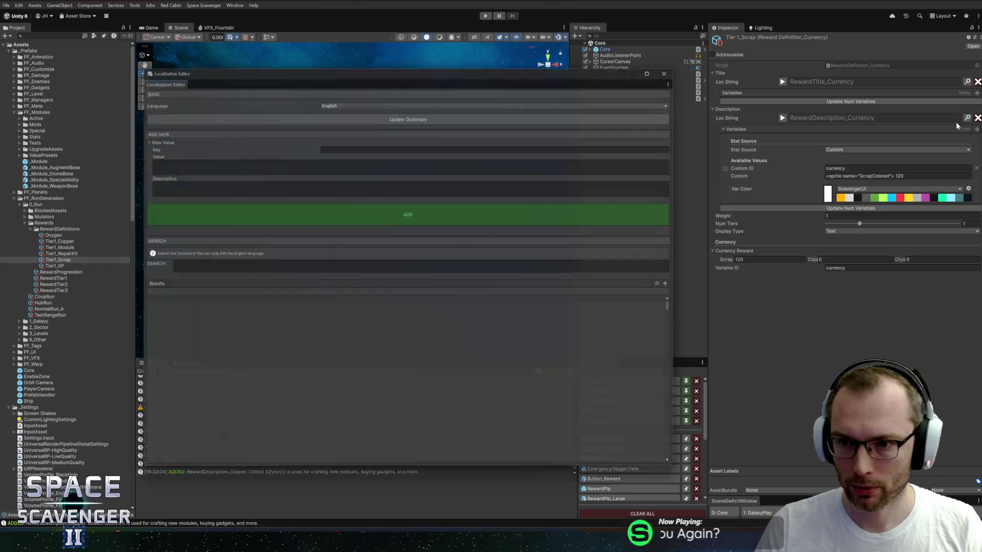
pyautogui.write('rewarddf')
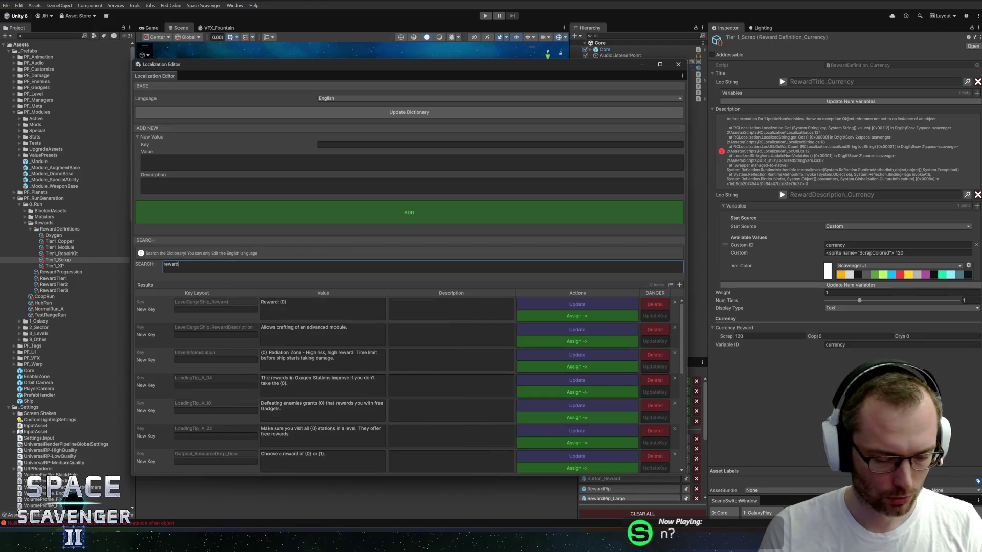
pyautogui.press('BackSpace')
pyautogui.write('esc')
pyautogui.click(324, 330)
pyautogui.click(222, 266)
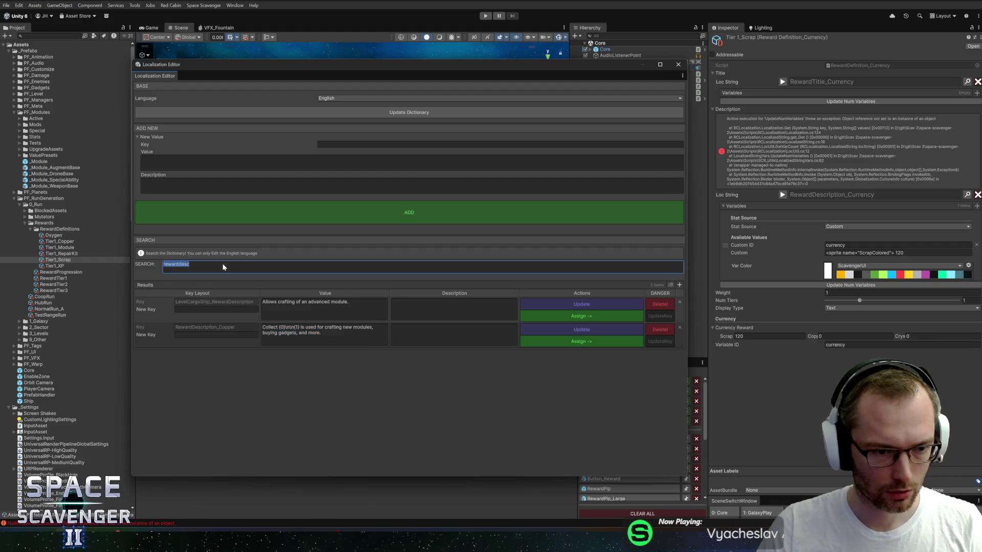
# Step: Add RewardDescription_Scrap about crafting and upgrading modules, and assign it to Tier1_Scrap
pyautogui.write('Re')
pyautogui.press('Tab')
pyautogui.write('ward')
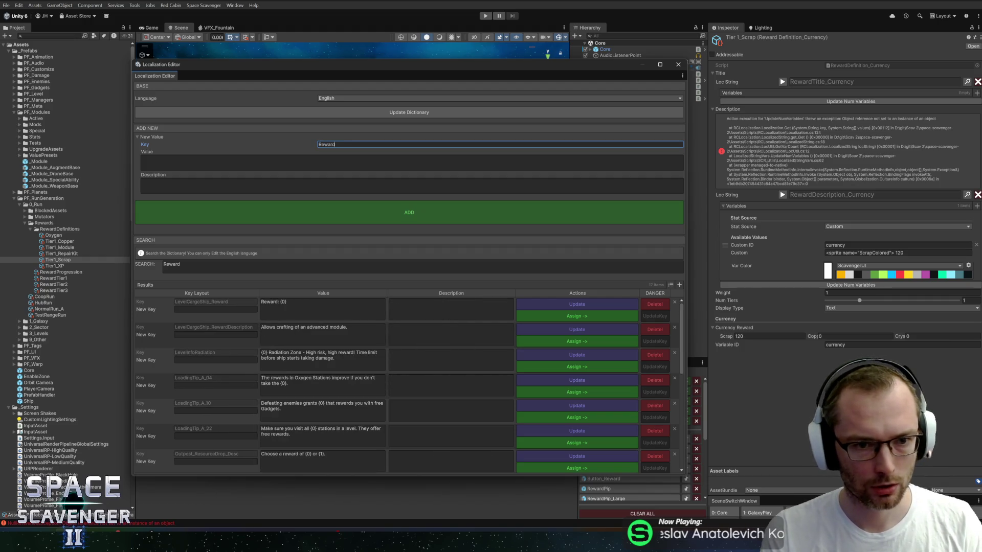
pyautogui.write('Descriptio')
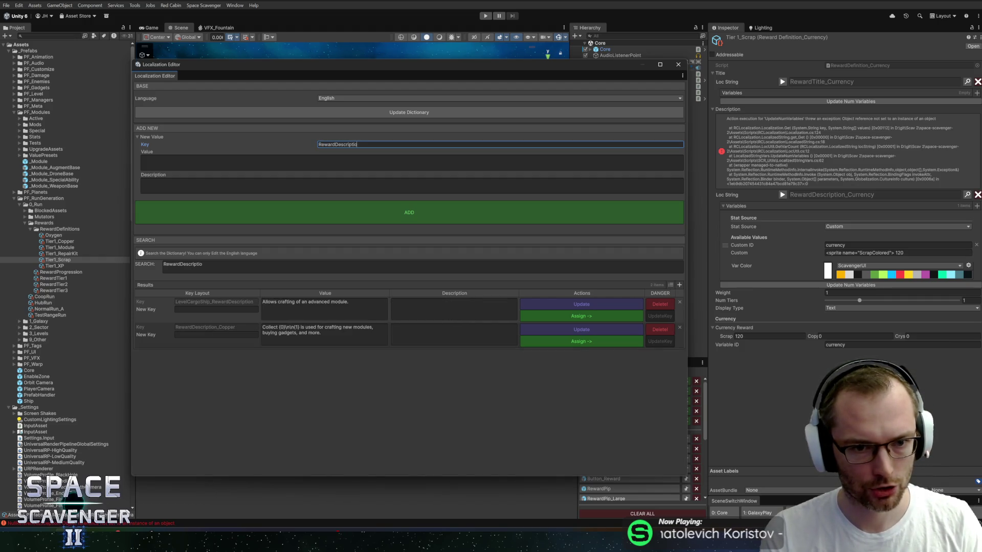
pyautogui.write('n_Scrap')
pyautogui.press('Tab')
pyautogui.write('Collect {0}\\n\\n{1} is used for crafting new modules, buying gadgets, and more.')
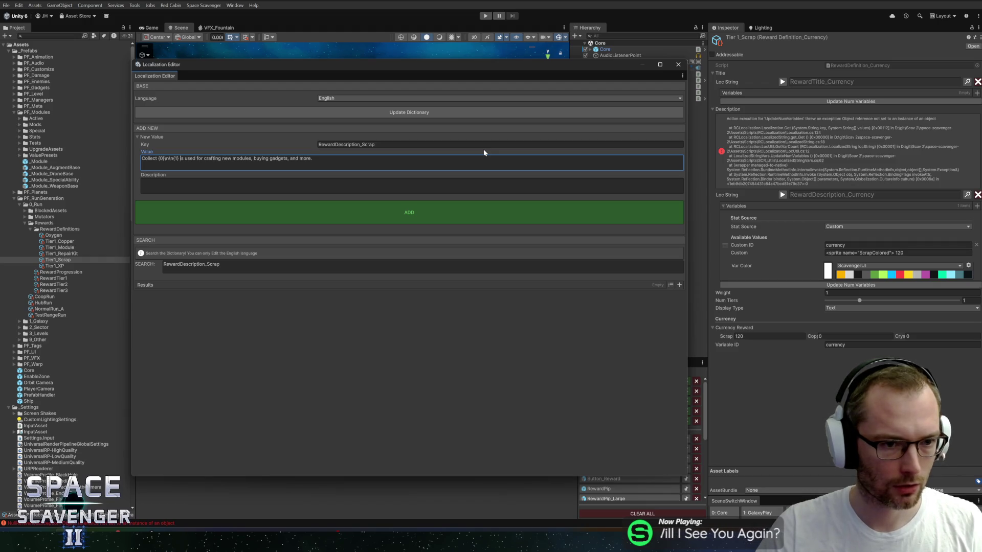
pyautogui.hotkey('ctrl', 'shift', 'Right')
pyautogui.hotkey('ctrl', 'shift', 'Right')
pyautogui.write('upgrading')
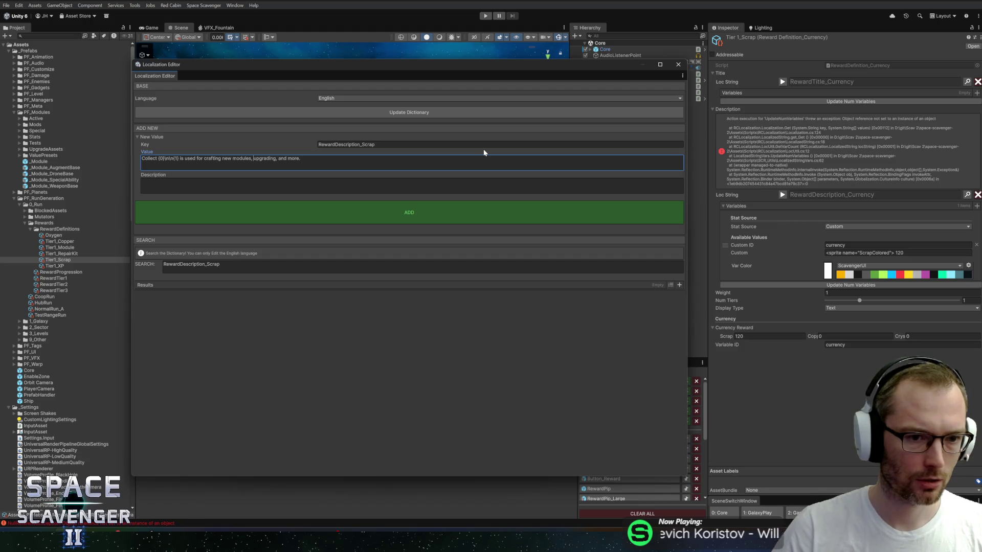
pyautogui.write('modules')
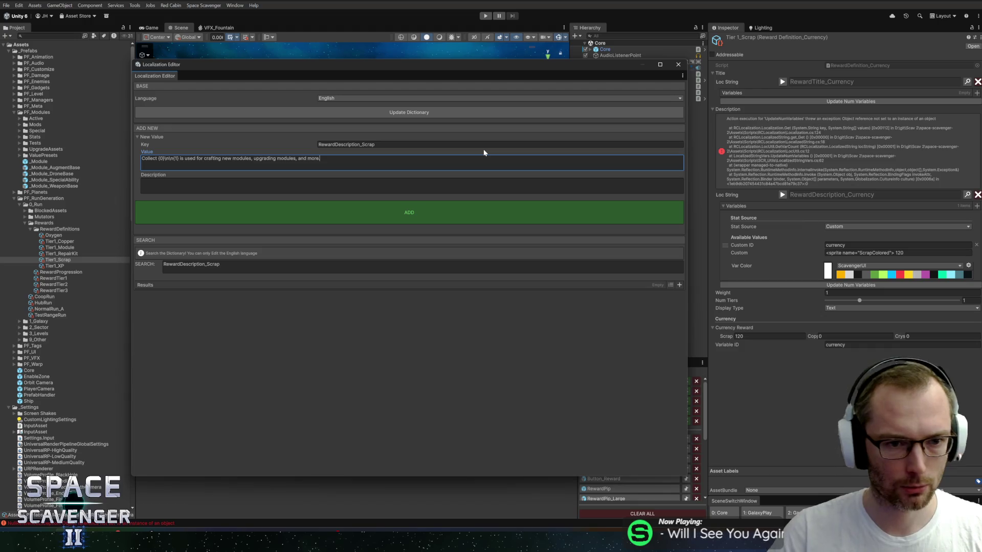
pyautogui.click(391, 212)
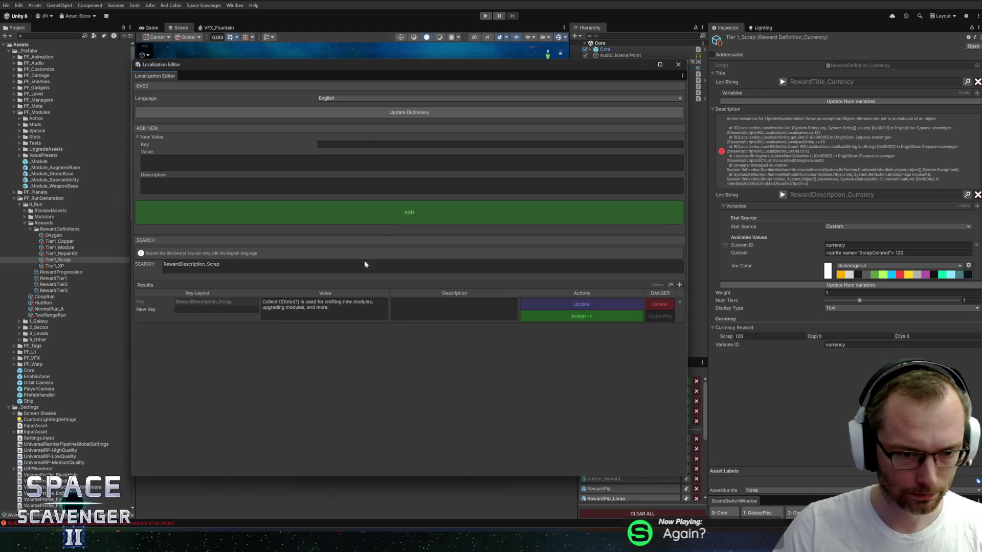
pyautogui.click(677, 65)
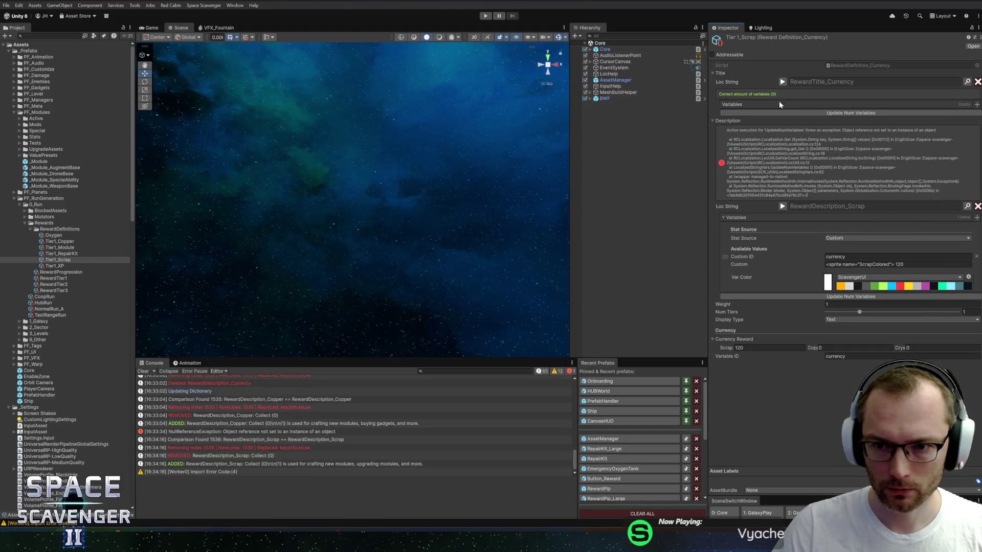
# Step: Give Tier 1_Scrap's description a second variable drawn from the Resource_Scrap keyword
pyautogui.click(783, 206)
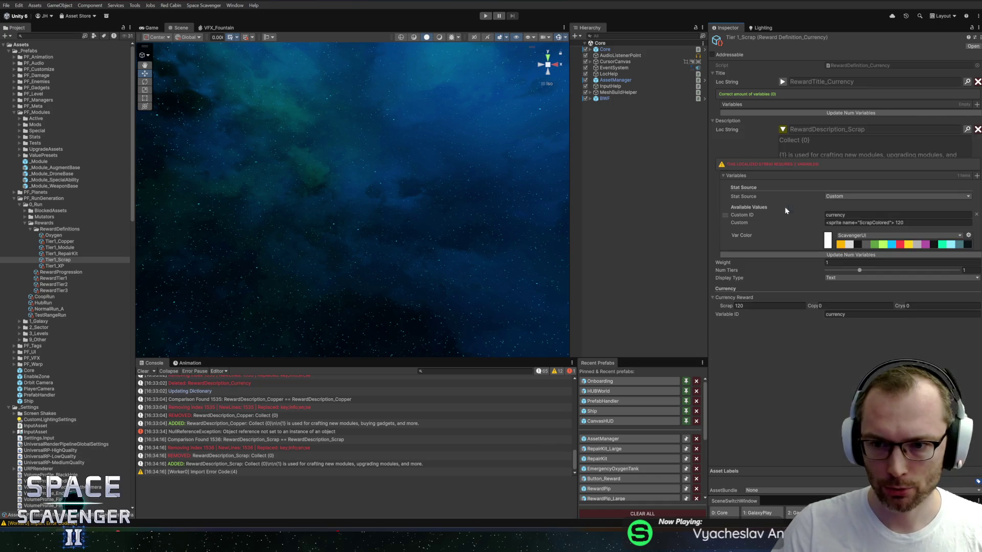
pyautogui.click(783, 130)
pyautogui.click(976, 153)
pyautogui.click(846, 242)
pyautogui.write('keyw')
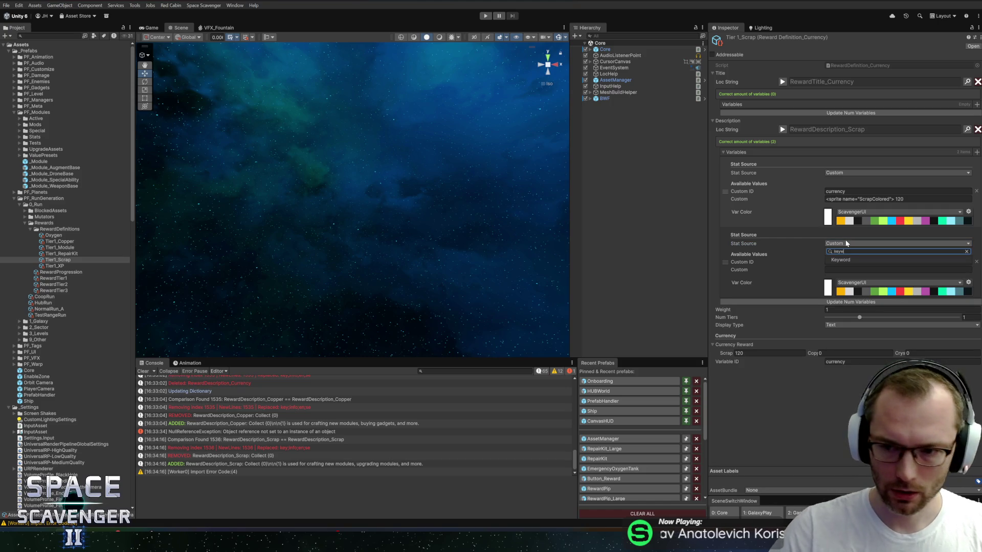
pyautogui.click(848, 260)
pyautogui.click(975, 251)
pyautogui.write('scra')
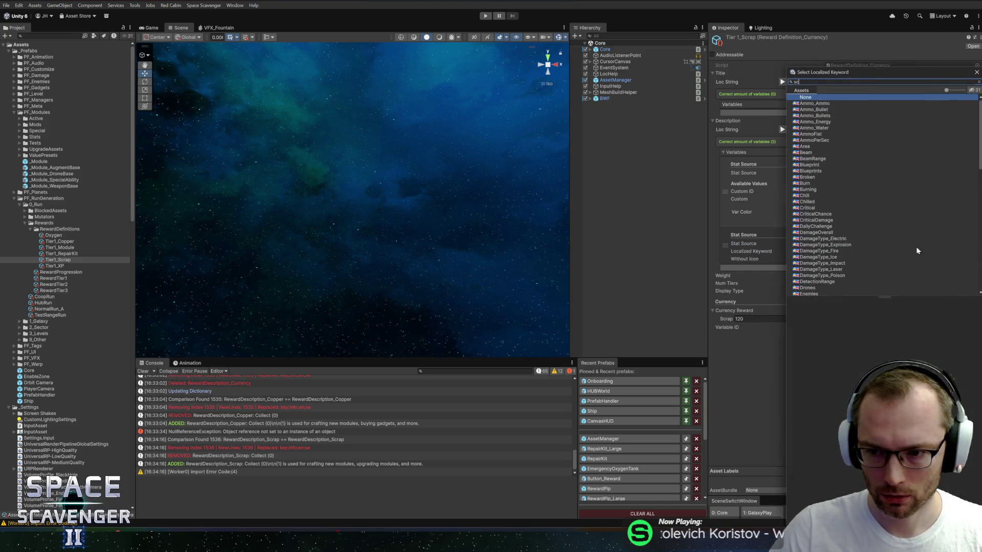
pyautogui.doubleClick(819, 104)
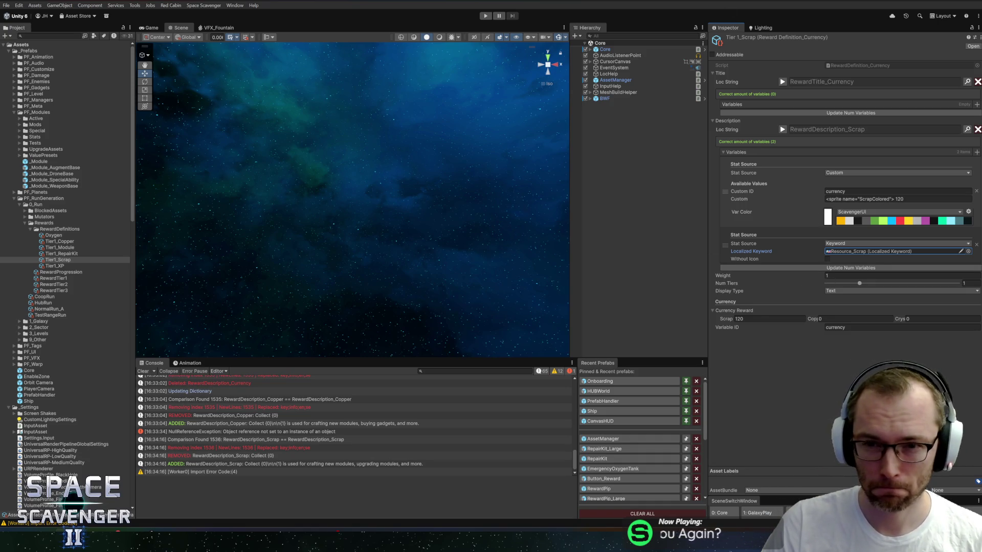
pyautogui.click(56, 265)
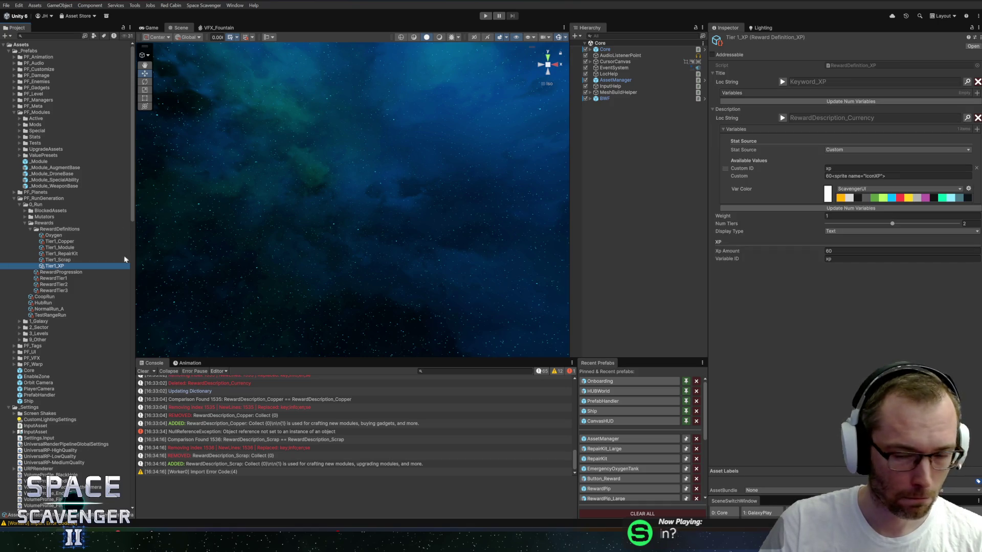
# Step: Create a RewardDescription_XP localization entry whose value starts with 'Gain {0}'
pyautogui.click(967, 119)
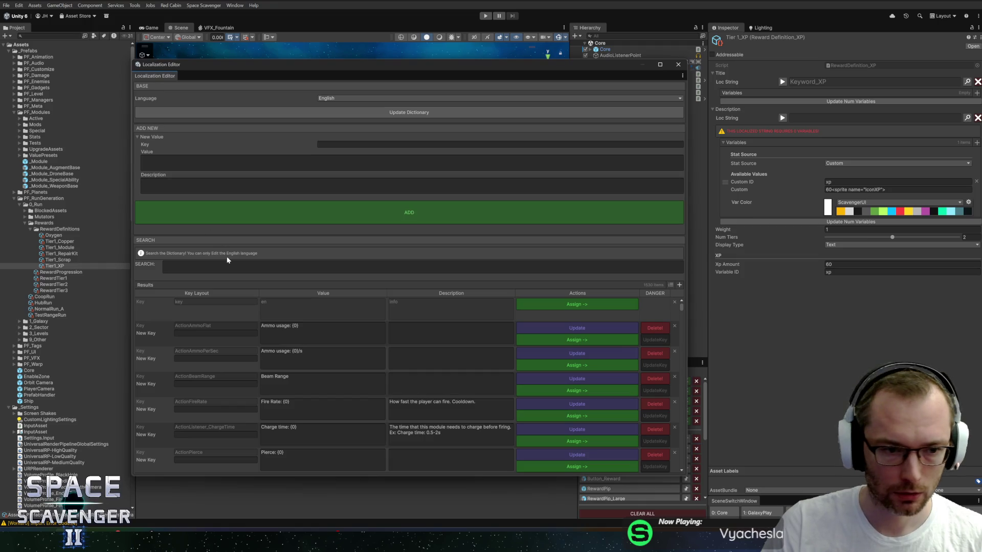
pyautogui.click(230, 266)
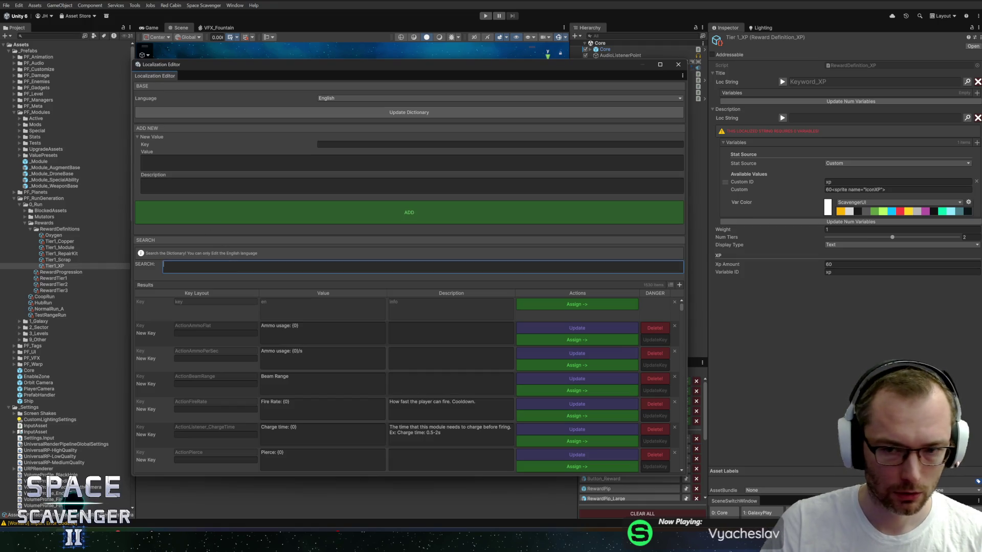
pyautogui.write('RewardDes')
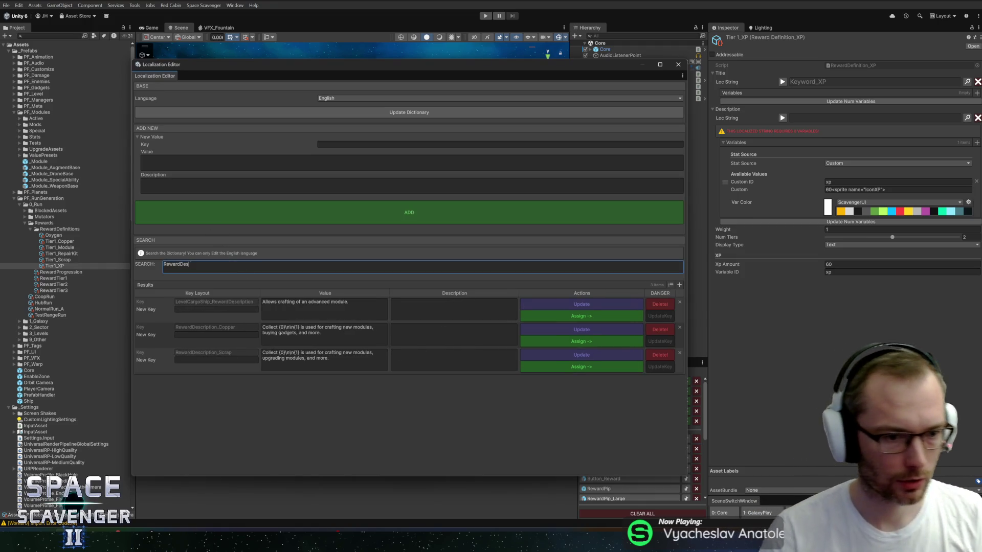
pyautogui.write('cription_XP')
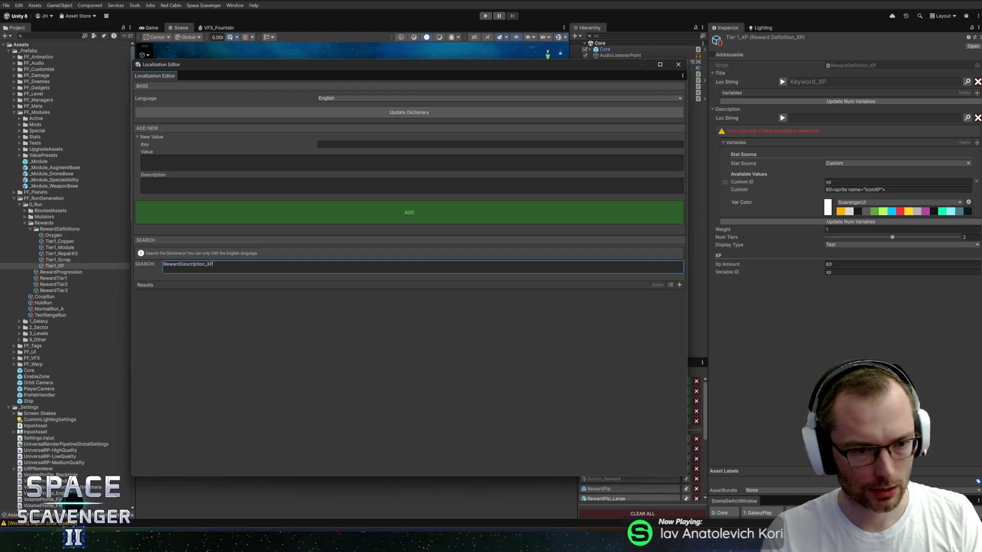
pyautogui.hotkey('ctrl', 'a')
pyautogui.press('BackSpace')
pyautogui.click(500, 144)
pyautogui.write('RewardDescription_XP')
pyautogui.press('Tab')
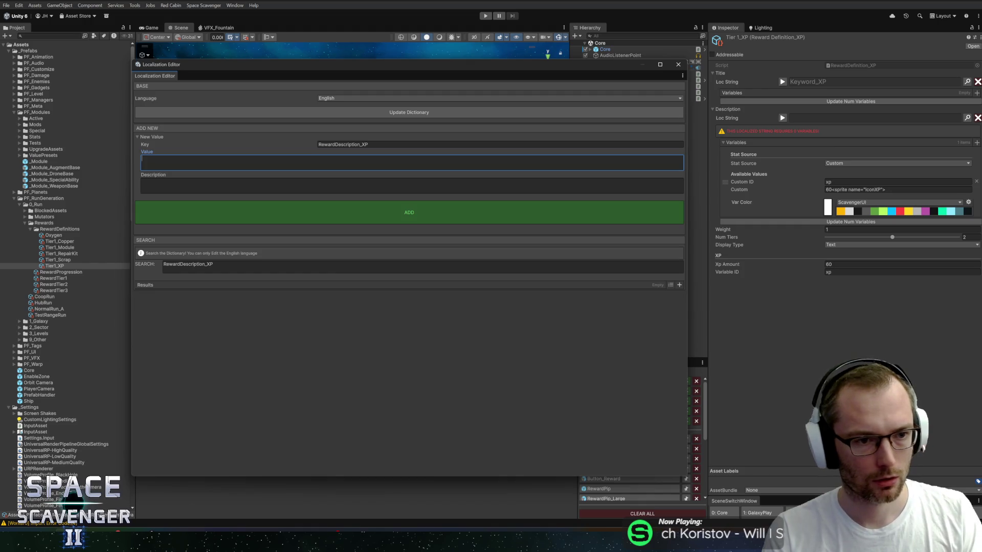
pyautogui.write('Gain {0}\\n\\n{1')
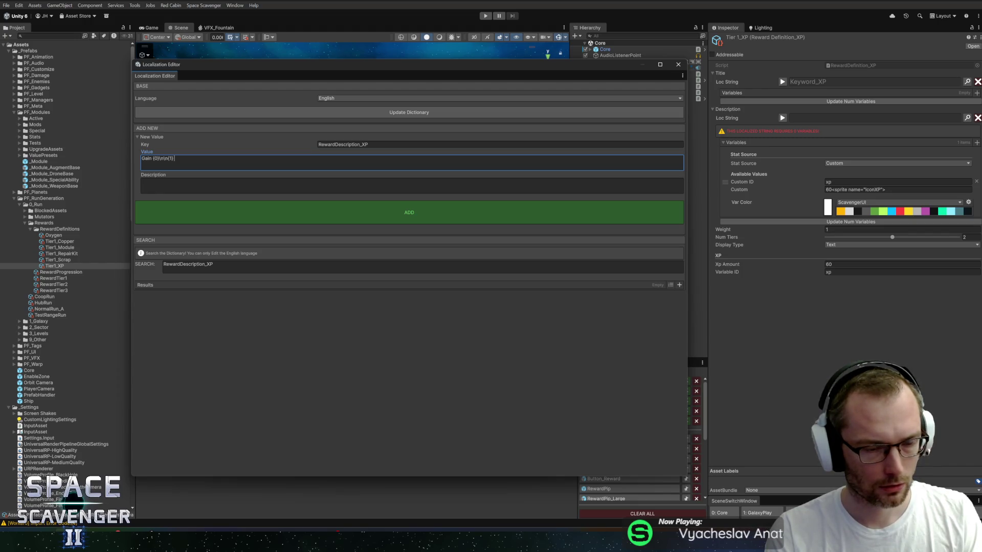
pyautogui.write('earn')
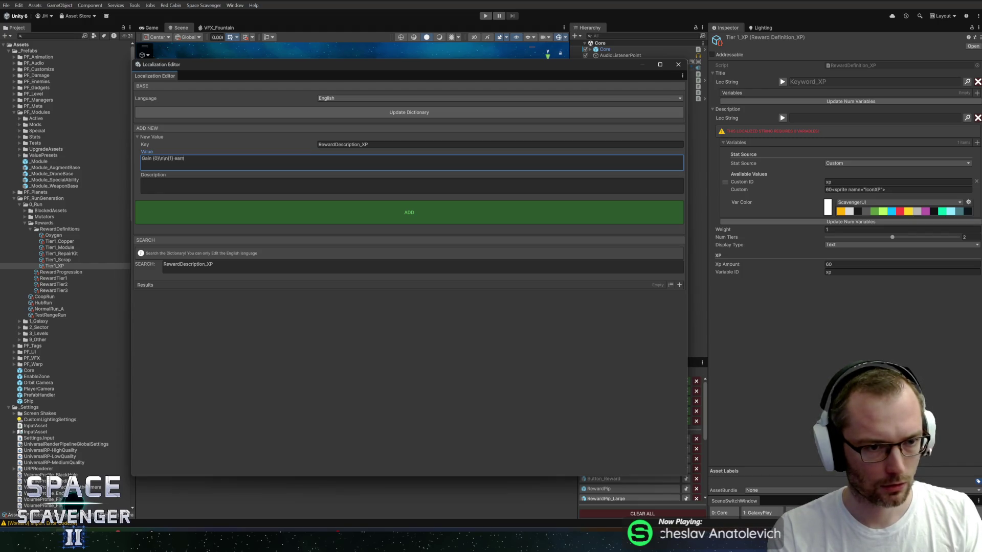
pyautogui.write('s you')
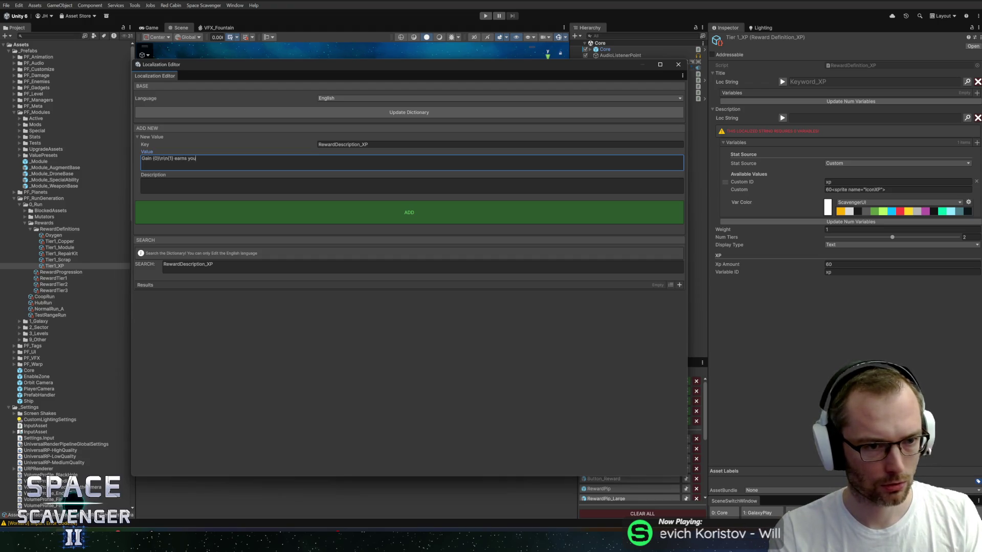
# Step: Replace 'earns you' so the XP text reads 'Earn {1} by ranking up after earning enough {2}'
pyautogui.hotkey('ctrl', 'shift', 'Left')
pyautogui.hotkey('ctrl', 'shift', 'Left')
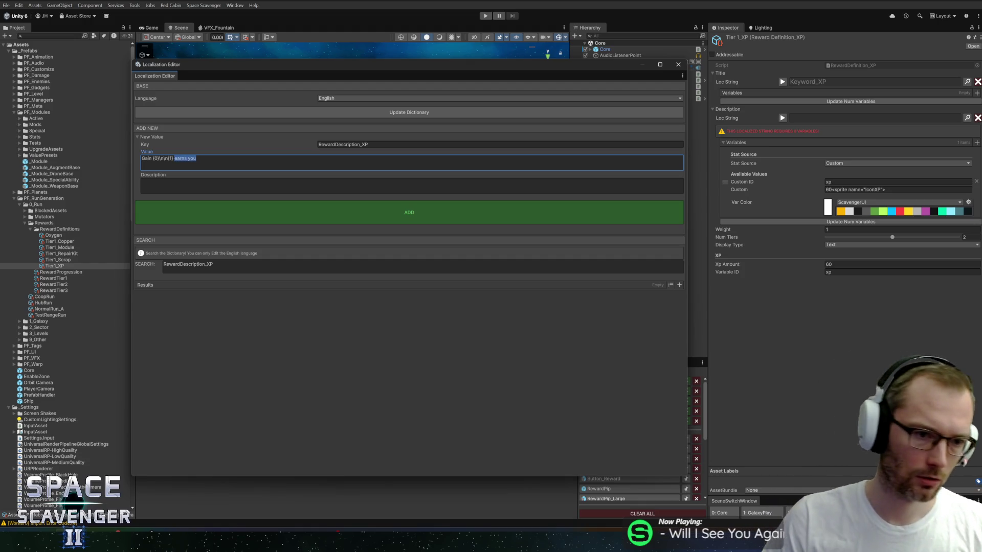
pyautogui.click(196, 158)
pyautogui.hotkey('ctrl', 'shift', 'Left')
pyautogui.hotkey('ctrl', 'shift', 'Left')
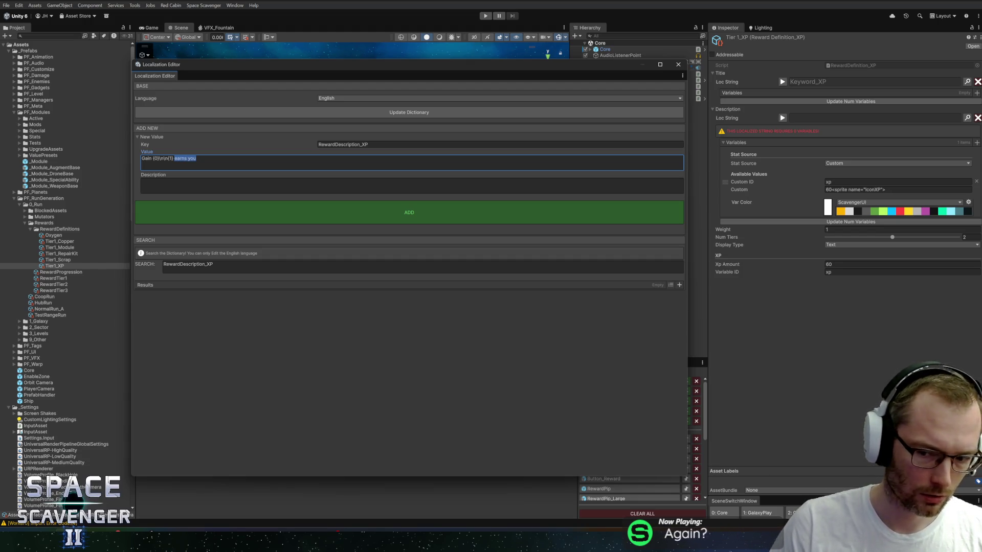
pyautogui.press('BackSpace')
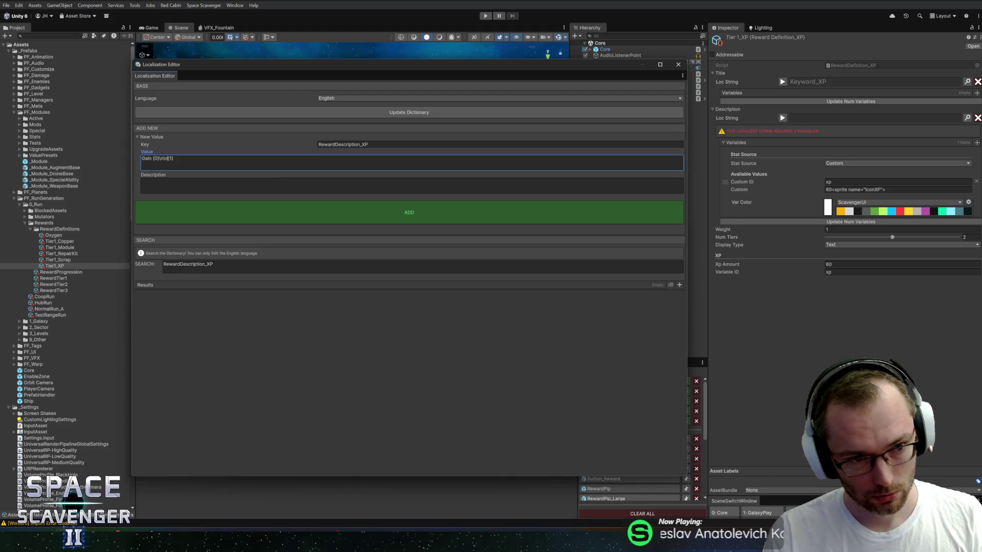
pyautogui.write('Earn {1} {1')
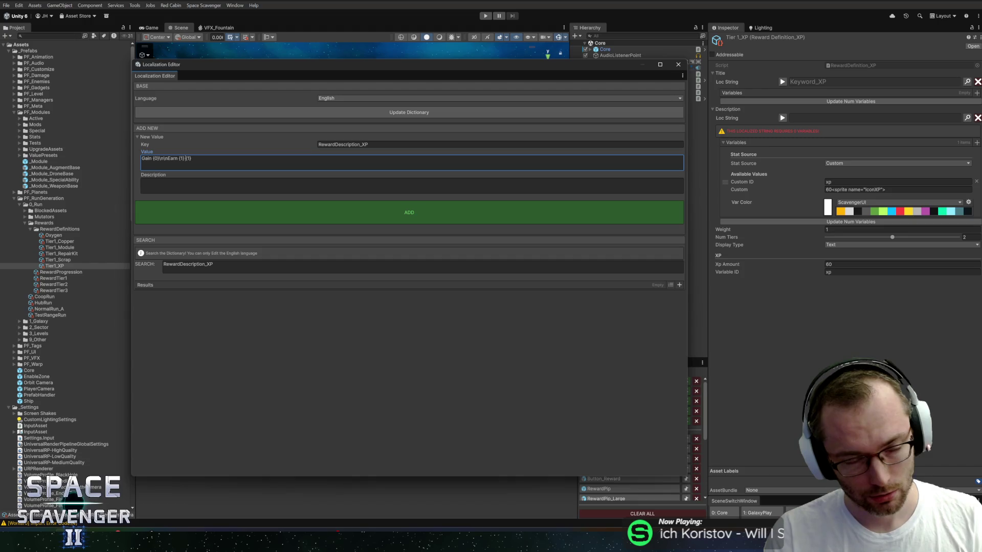
pyautogui.write('from')
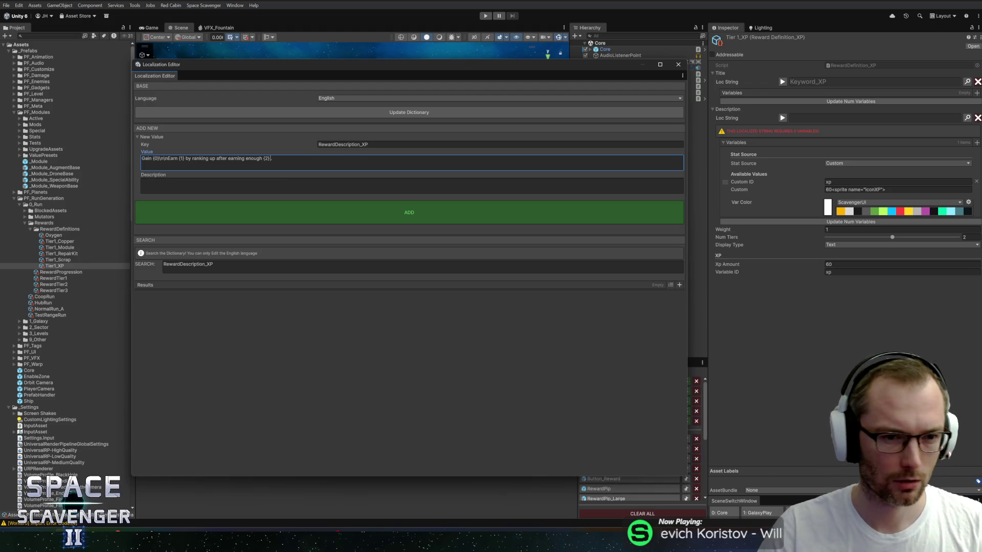
# Step: Add and assign RewardDescription_XP to Tier 1_XP, then update its description variable count
pyautogui.click(460, 212)
pyautogui.click(573, 315)
pyautogui.click(677, 64)
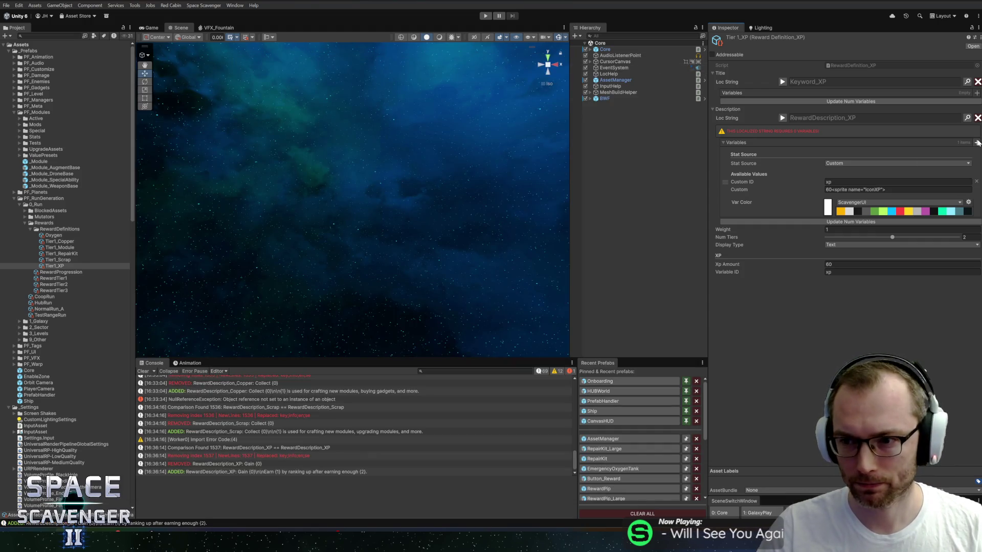
pyautogui.click(977, 142)
pyautogui.click(978, 143)
pyautogui.click(782, 118)
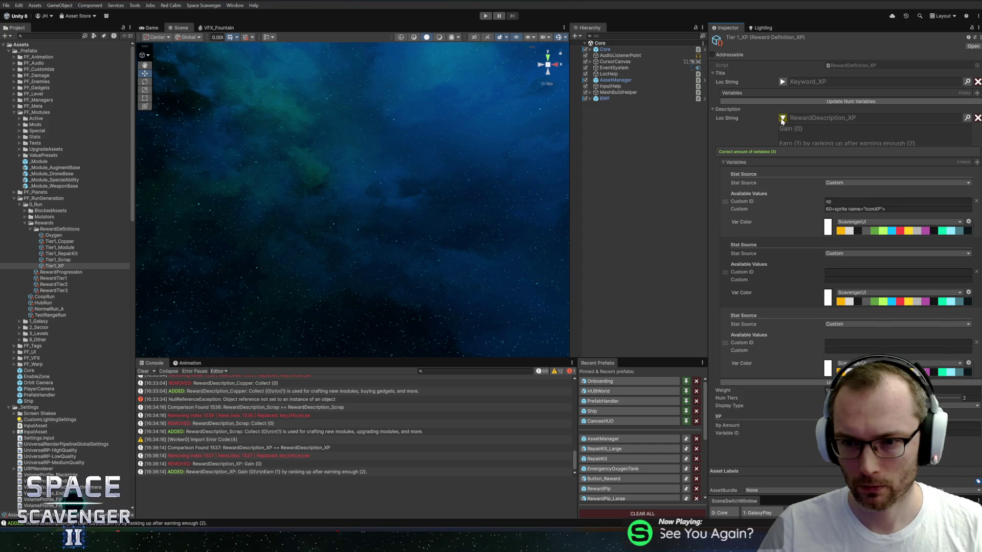
# Step: Set the XP description's second variable to the Gadgets keyword
pyautogui.click(782, 118)
pyautogui.click(846, 232)
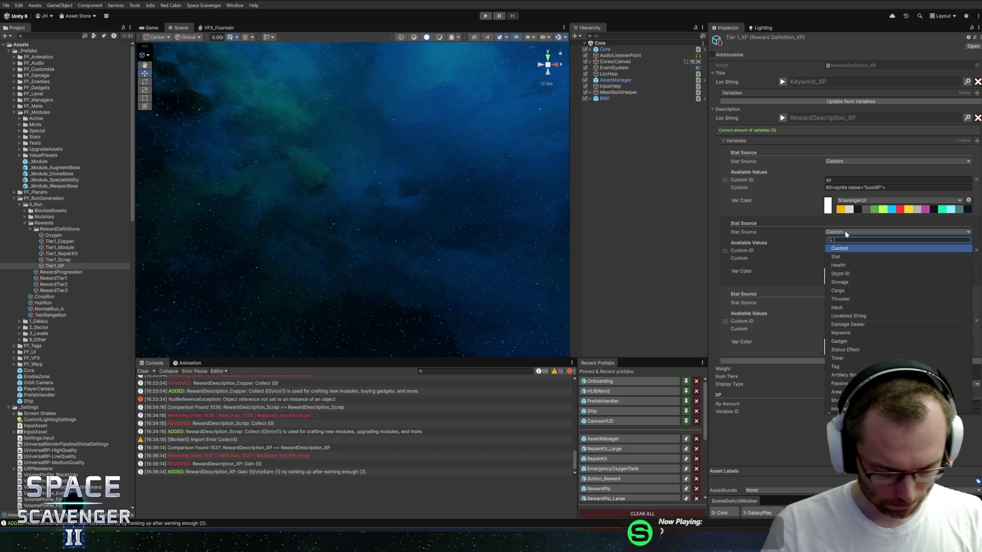
pyautogui.write('key')
pyautogui.click(849, 248)
pyautogui.click(965, 240)
pyautogui.write('gadget')
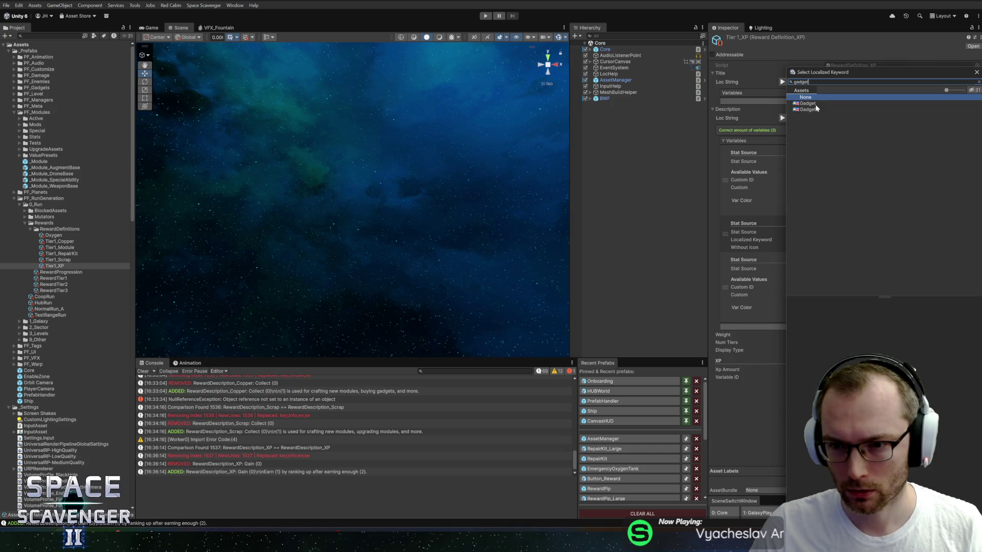
pyautogui.click(809, 109)
pyautogui.doubleClick(809, 110)
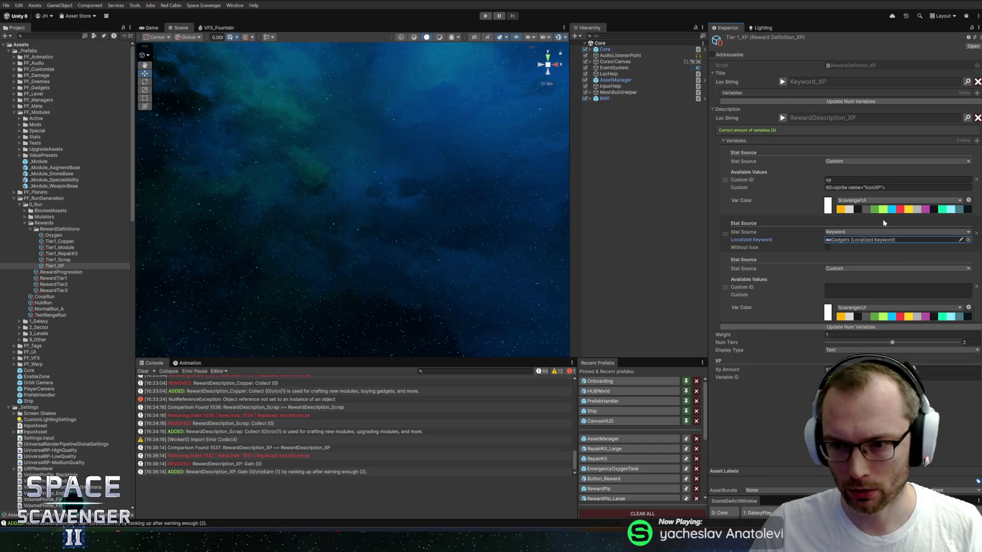
# Step: Set the XP description's third variable to the XP keyword
pyautogui.click(854, 268)
pyautogui.write('keyw')
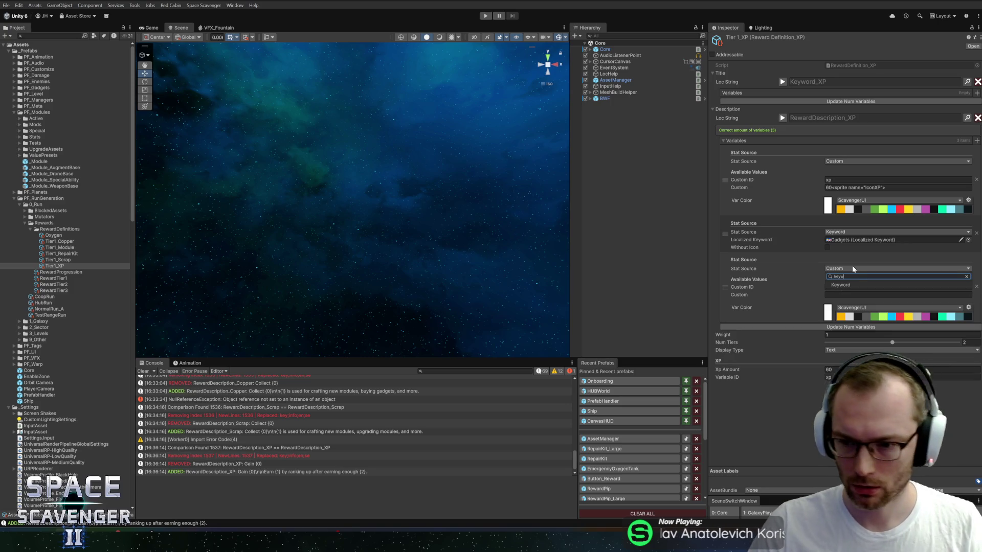
pyautogui.click(857, 288)
pyautogui.click(968, 276)
pyautogui.write('xp')
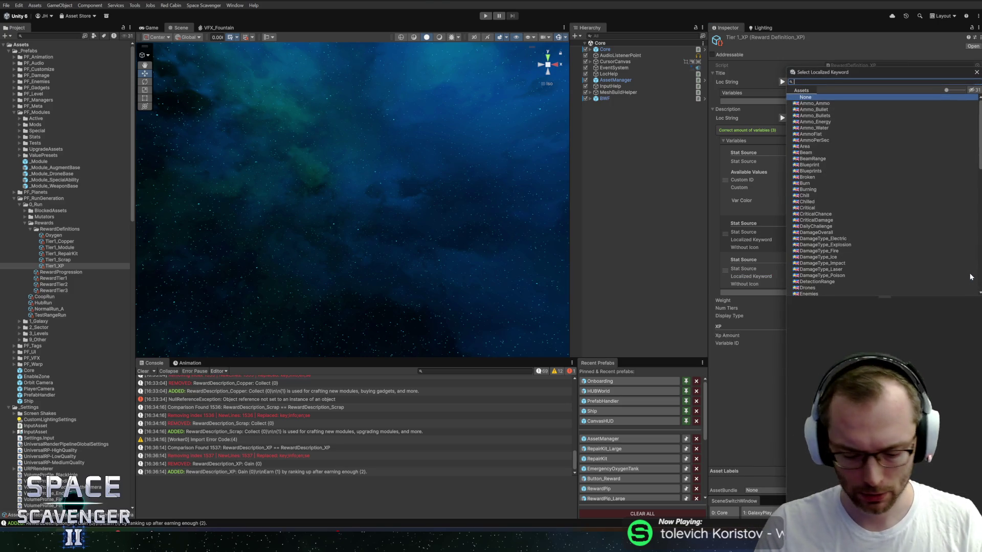
pyautogui.doubleClick(827, 109)
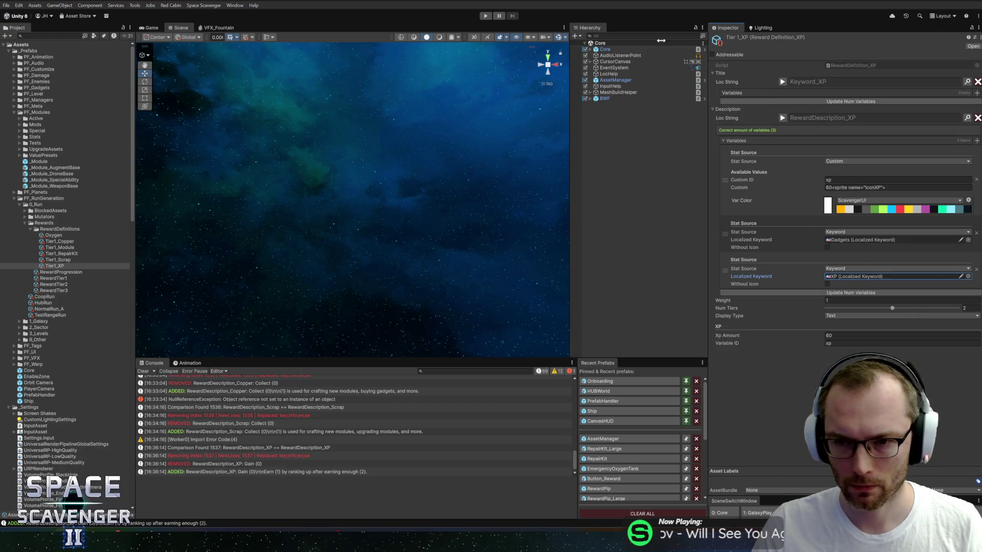
pyautogui.click(484, 16)
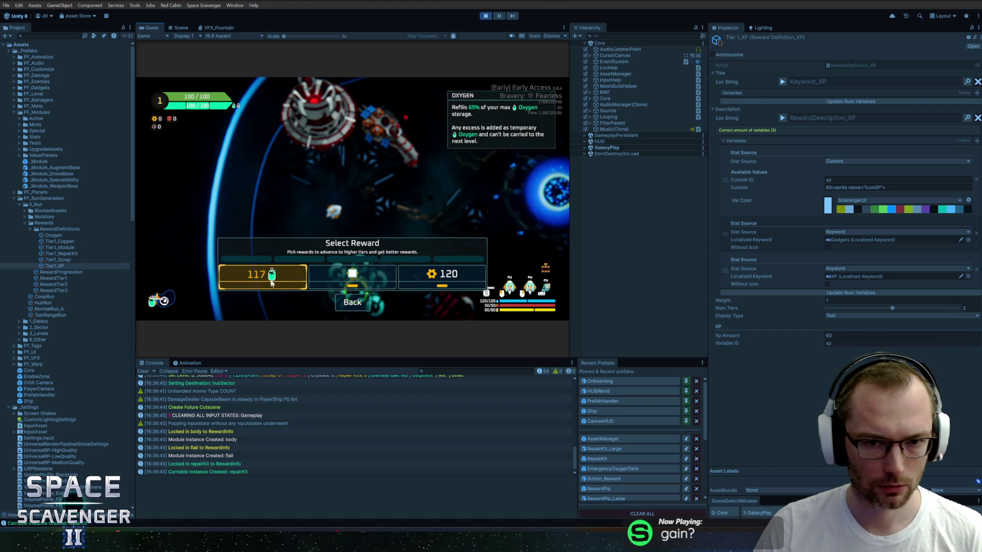
# Step: Take the oxygen reward in the running game, stop play mode and return to Rider
pyautogui.click(271, 283)
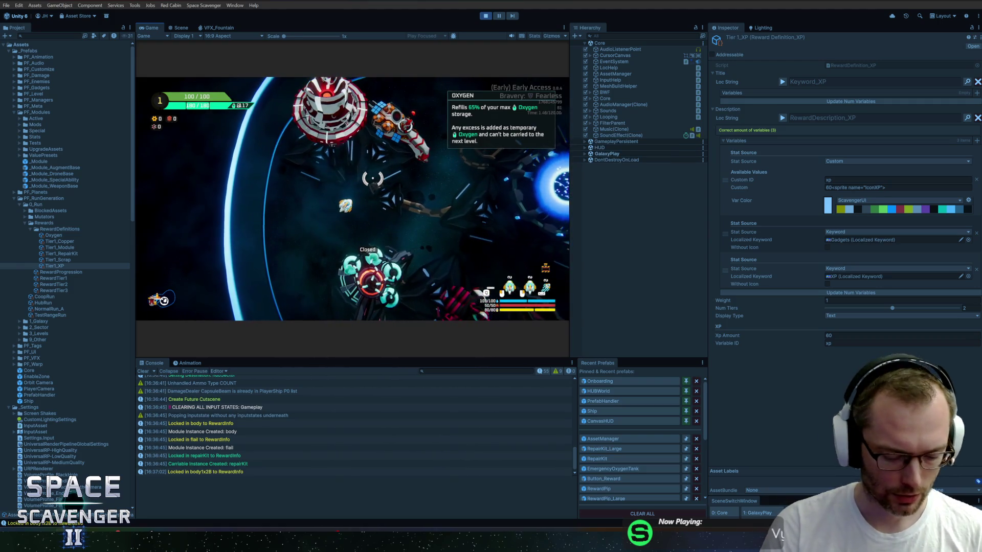
pyautogui.hotkey('ctrl', 'p')
pyautogui.hotkey('alt', 'Tab')
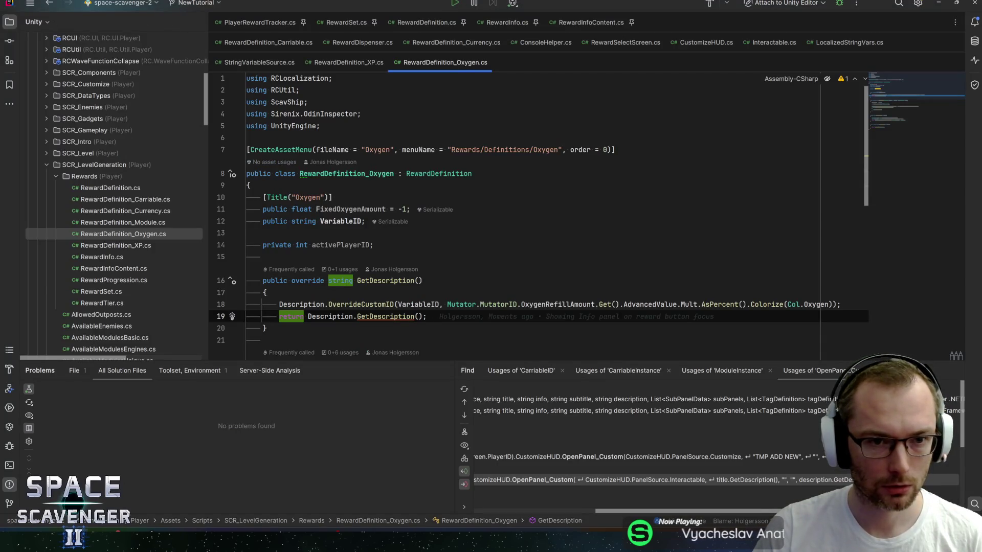
# Step: Open the RewardInfo class and review its reward getters
pyautogui.hotkey('ctrl', 'z')
pyautogui.hotkey('ctrl', 'z')
pyautogui.hotkey('ctrl', 'z')
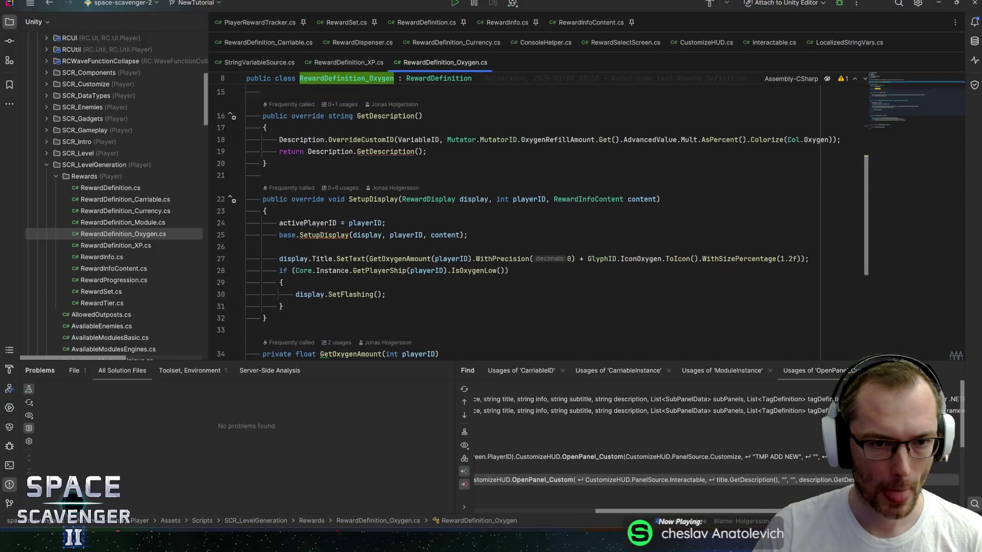
pyautogui.hotkey('ctrl', 'p')
pyautogui.write('rewardin')
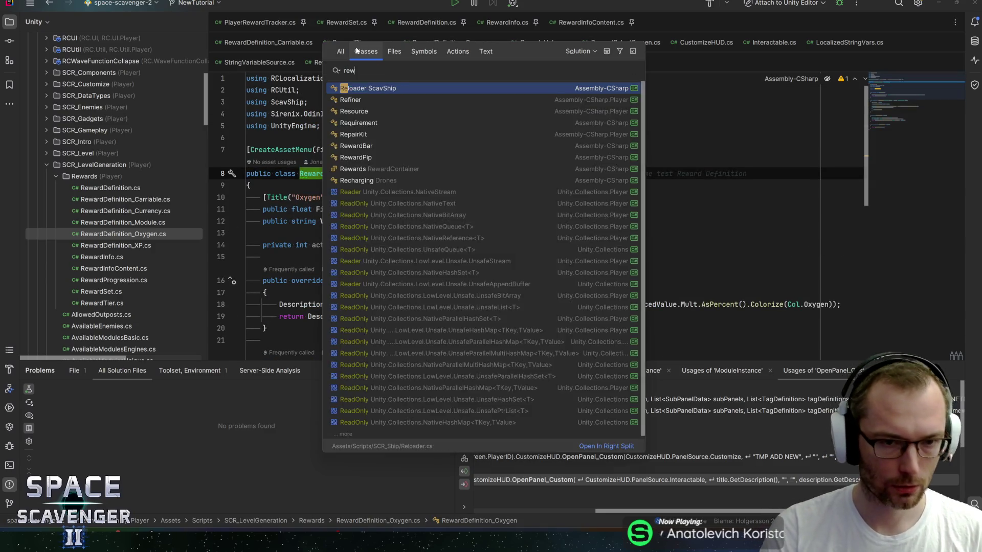
pyautogui.press('Return')
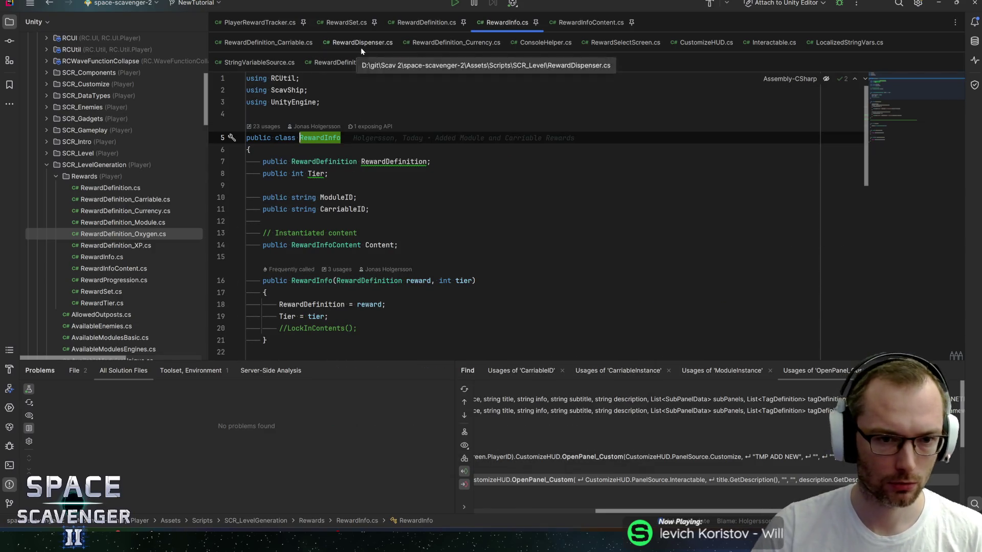
pyautogui.scroll(-2, 511, 215)
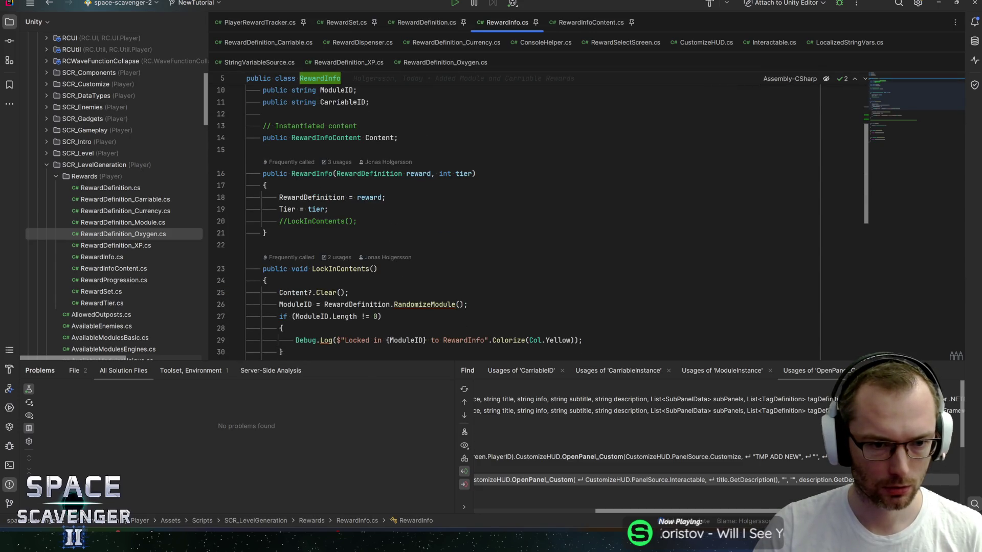
pyautogui.scroll(-10, 511, 220)
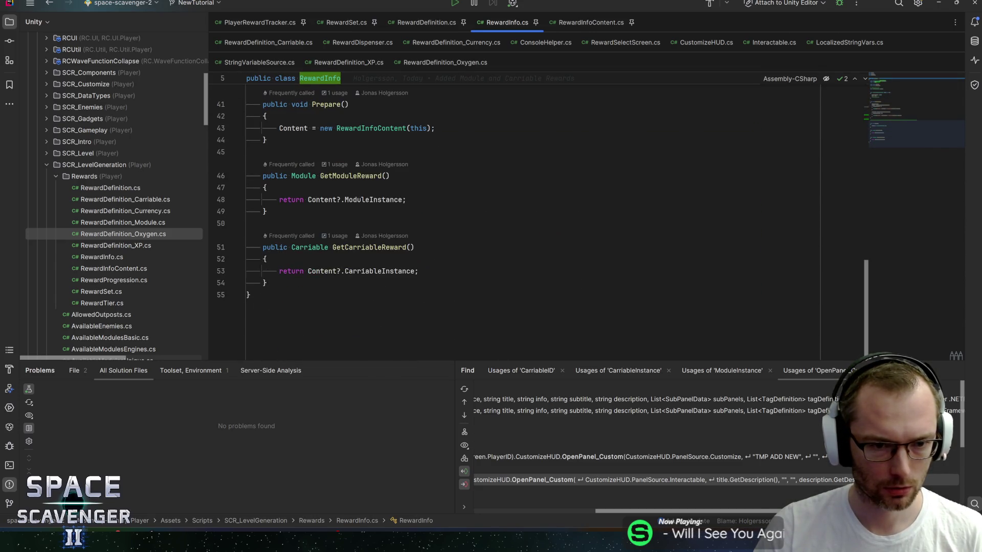
# Step: Follow GetModuleReward into RewardDispenser.cs and move to the rewardGivenSound Audio field
pyautogui.keyDown('ctrl'); pyautogui.click(352, 176); pyautogui.keyUp('ctrl')
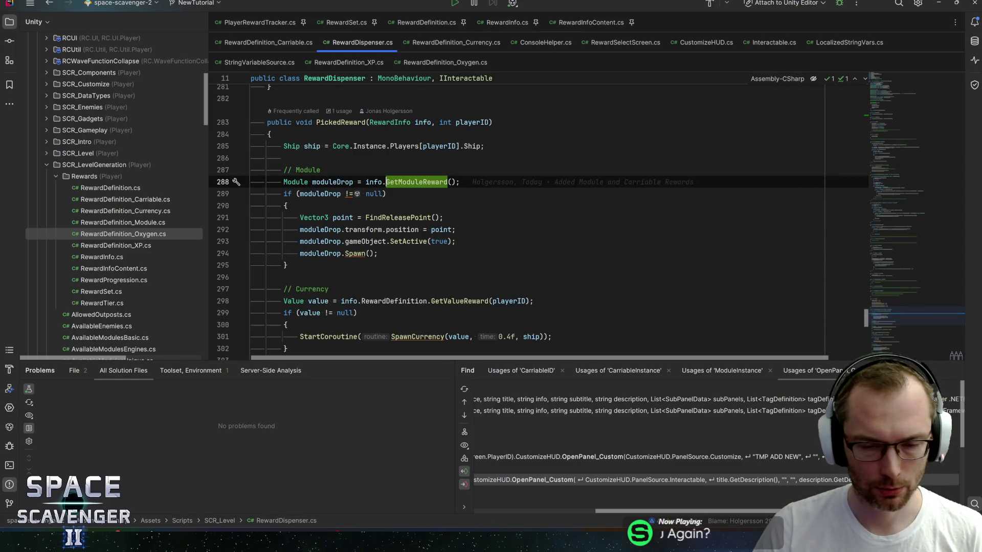
pyautogui.click(387, 194)
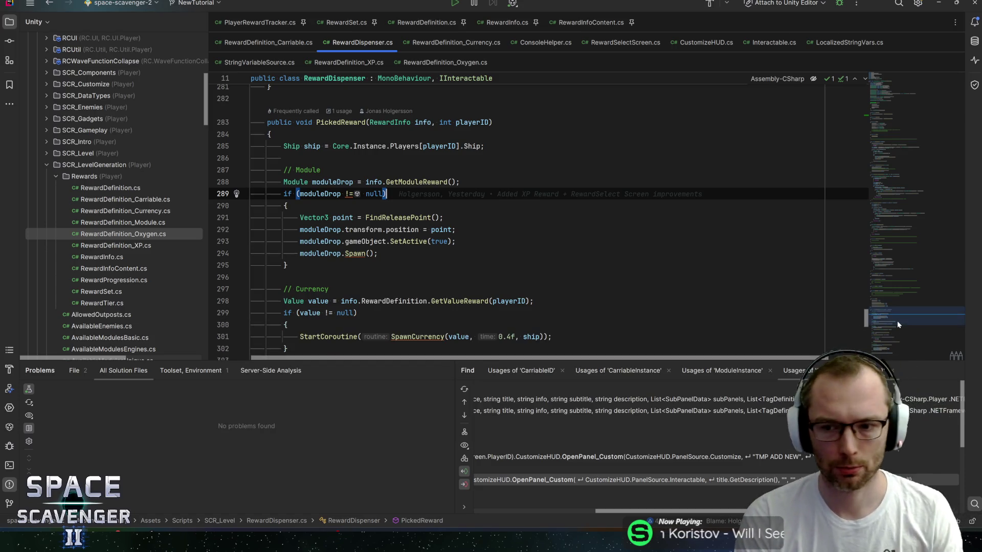
pyautogui.moveTo(901, 309); pyautogui.dragTo(918, 94)
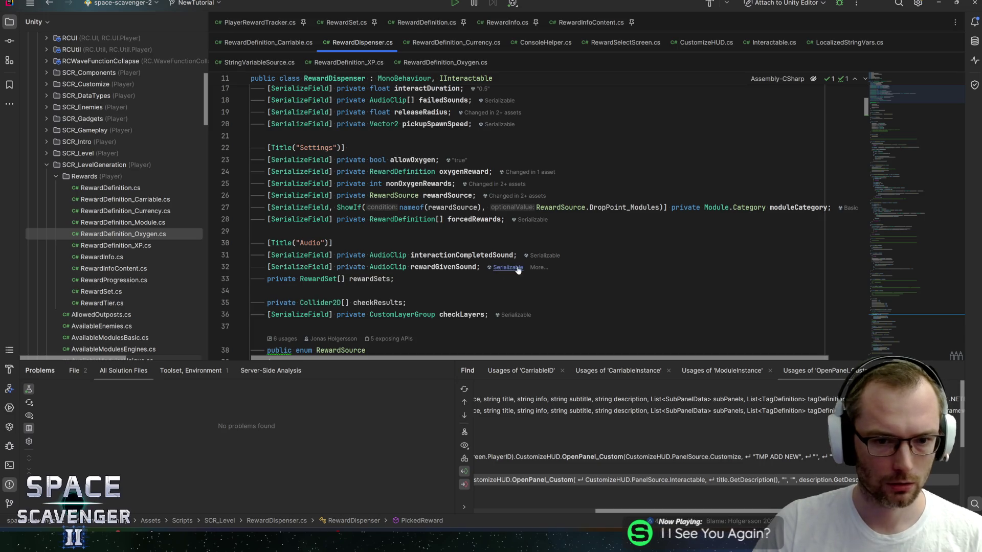
pyautogui.click(482, 267)
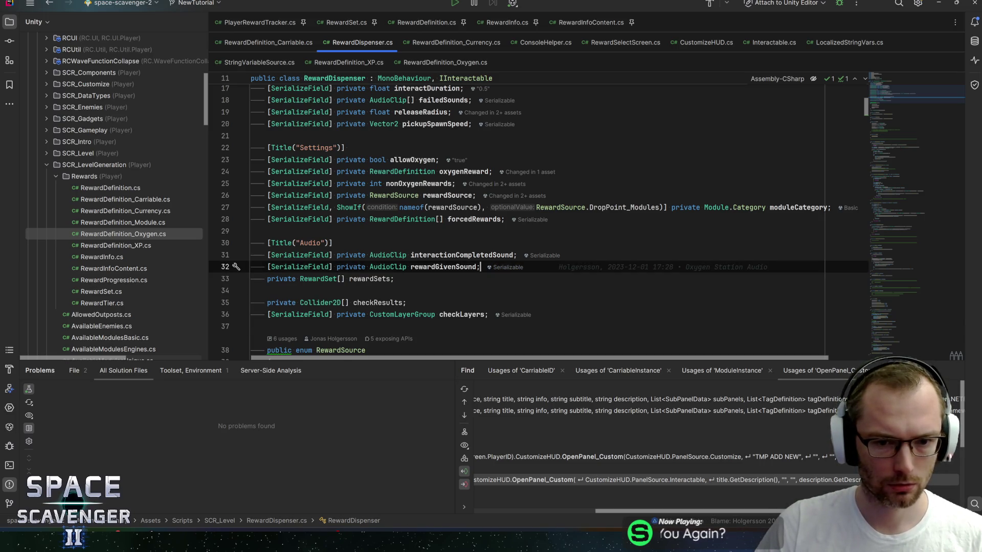
# Step: Add '[SerializeField] private AudioClip oxygenTakenSound;' under the Audio fields and save RewardDispenser.cs
pyautogui.press('Return')
pyautogui.write('[SerializeField] private Au')
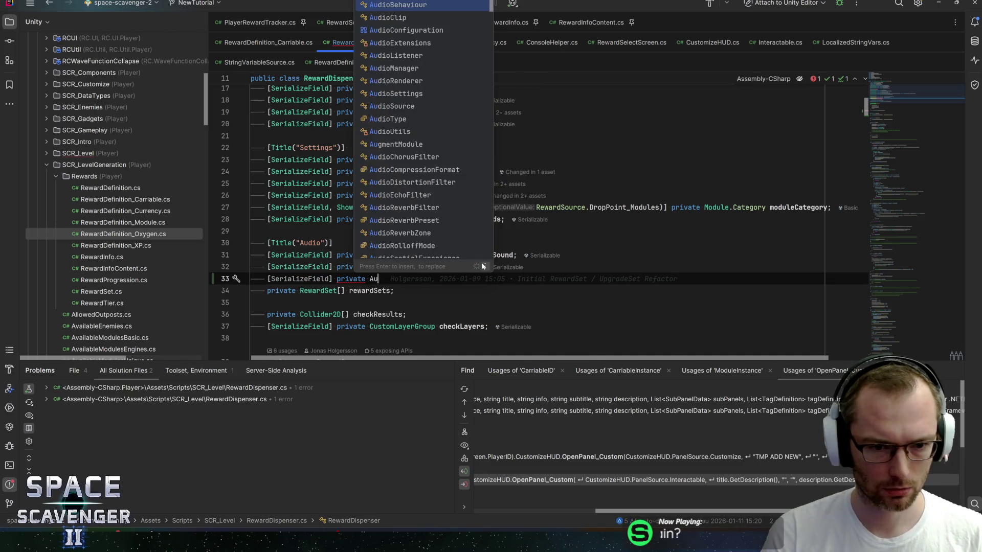
pyautogui.write('dioCl')
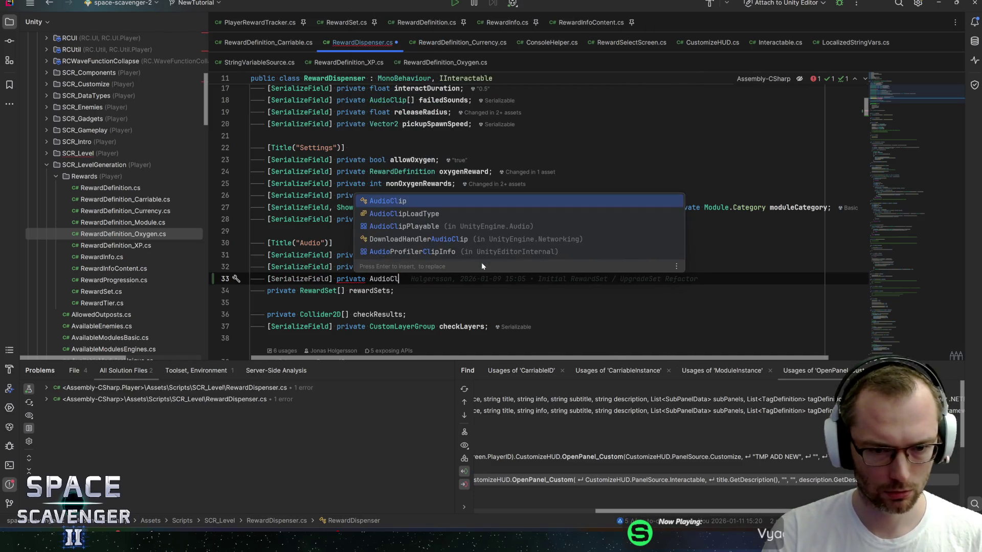
pyautogui.write('ip ')
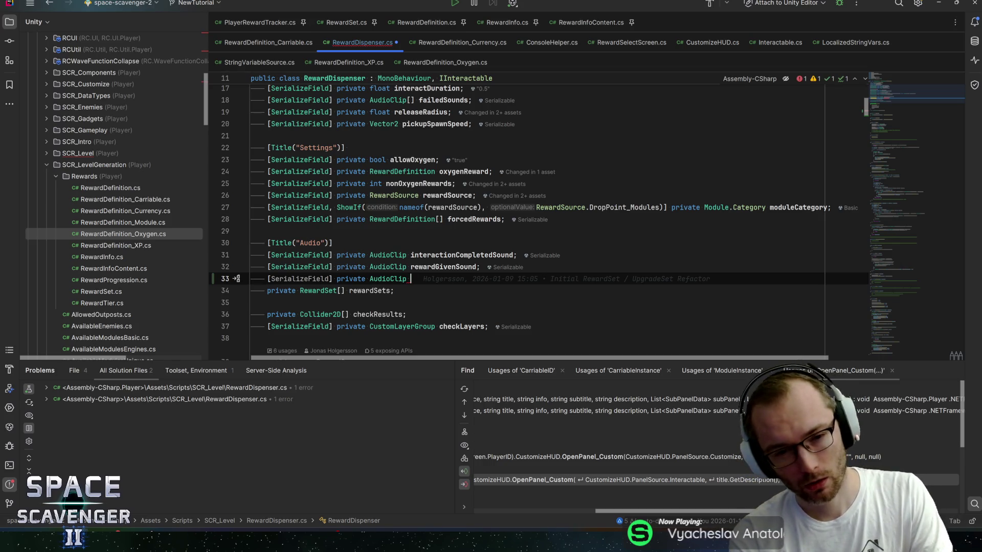
pyautogui.write('oxygenTak')
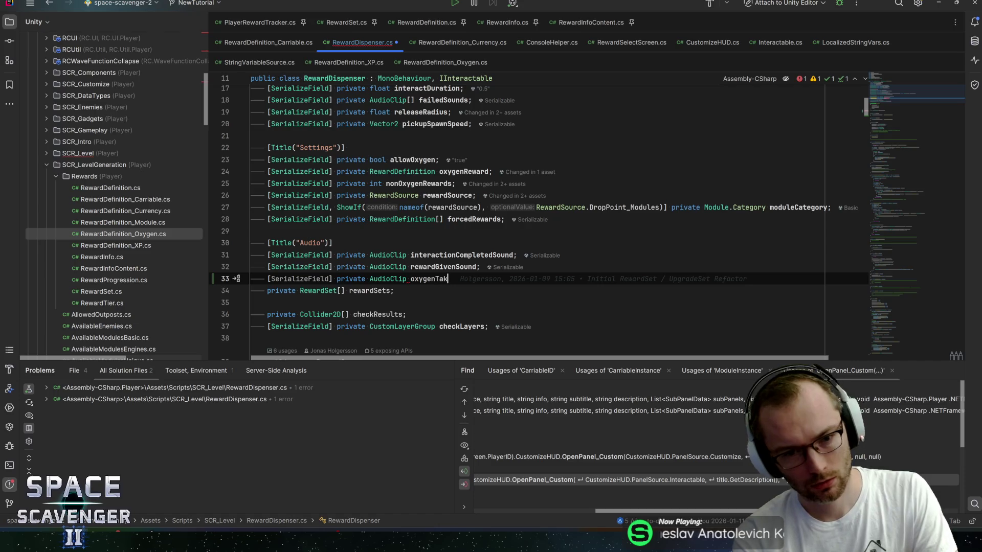
pyautogui.write('enSound;')
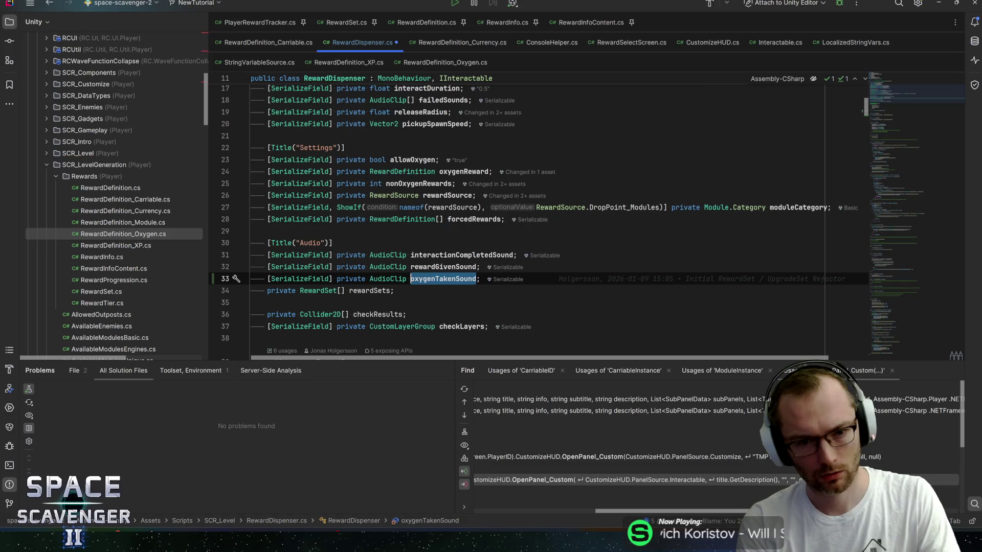
pyautogui.hotkey('ctrl', 's')
pyautogui.hotkey('ctrl', 'f')
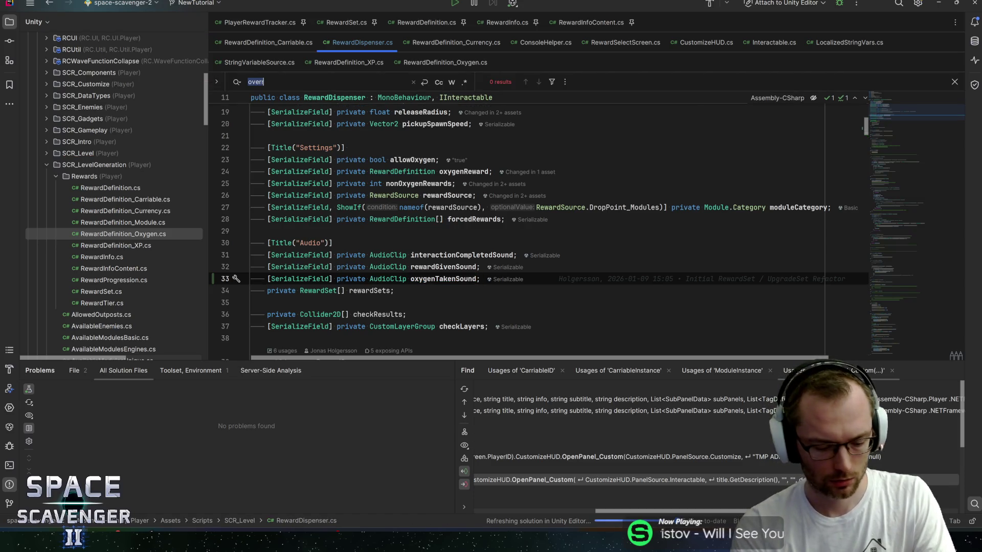
pyautogui.hotkey('alt', 'Tab')
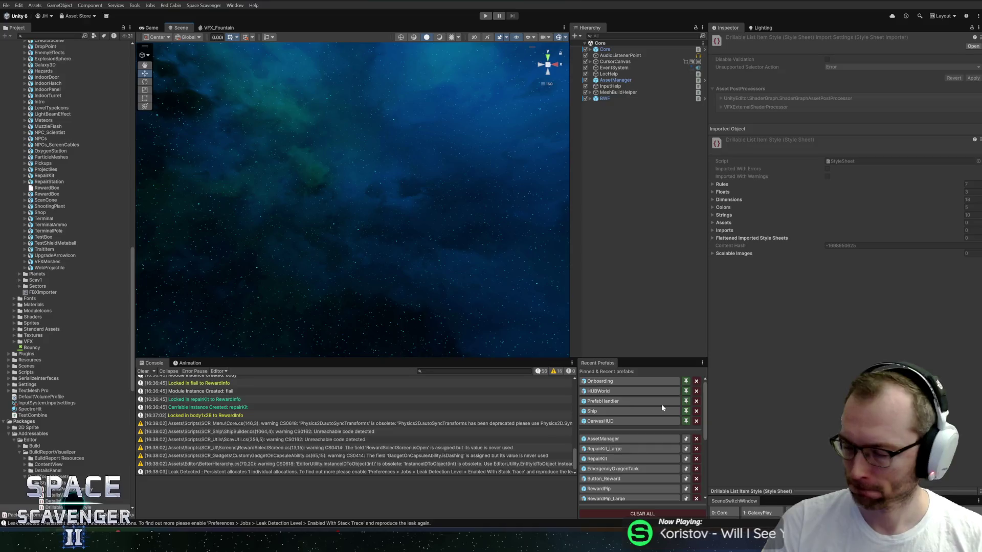
# Step: Open the OxygenStation prefab and collapse its Map Object and Timer components
pyautogui.scroll(-10, 661, 407)
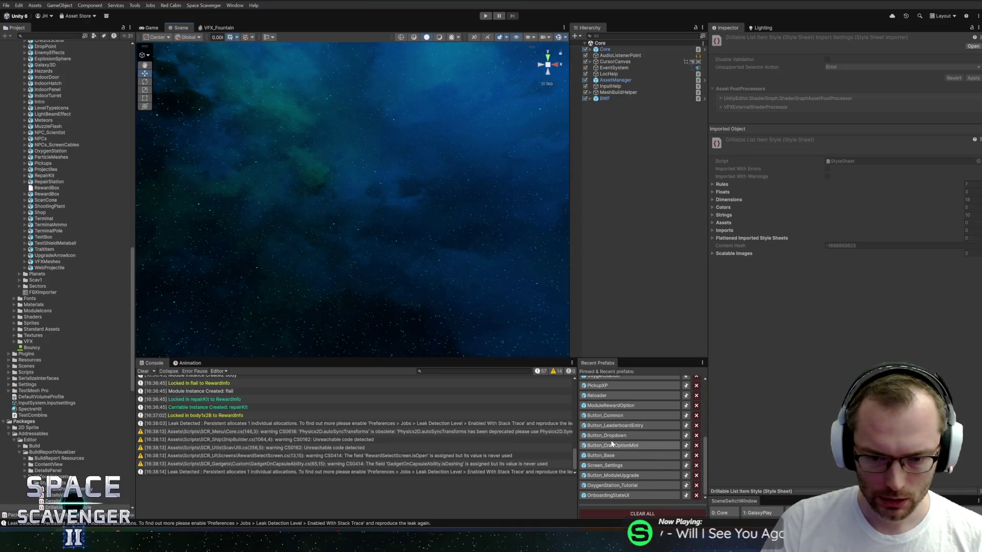
pyautogui.click(601, 486)
pyautogui.scroll(2, 612, 412)
pyautogui.doubleClick(606, 398)
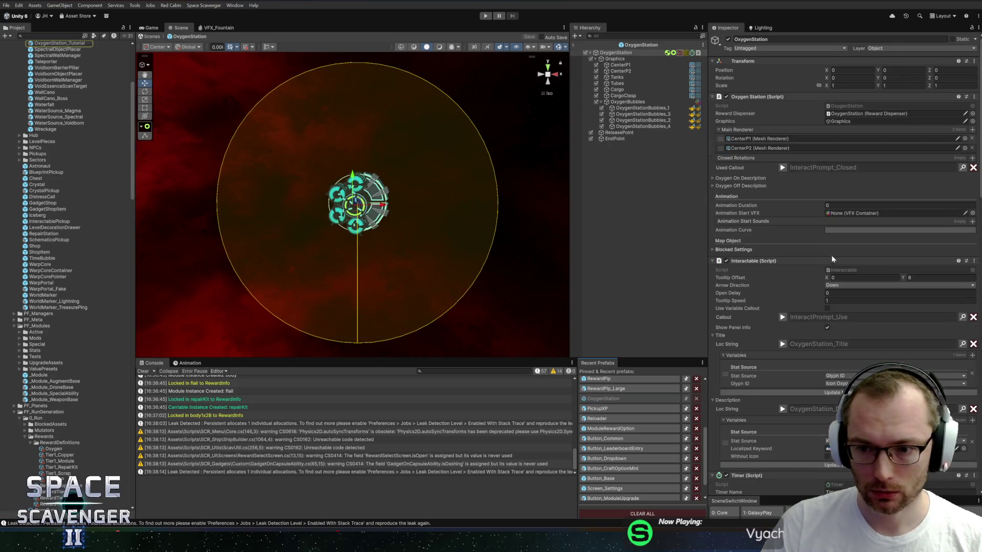
pyautogui.scroll(-3, 830, 253)
pyautogui.scroll(1, 810, 399)
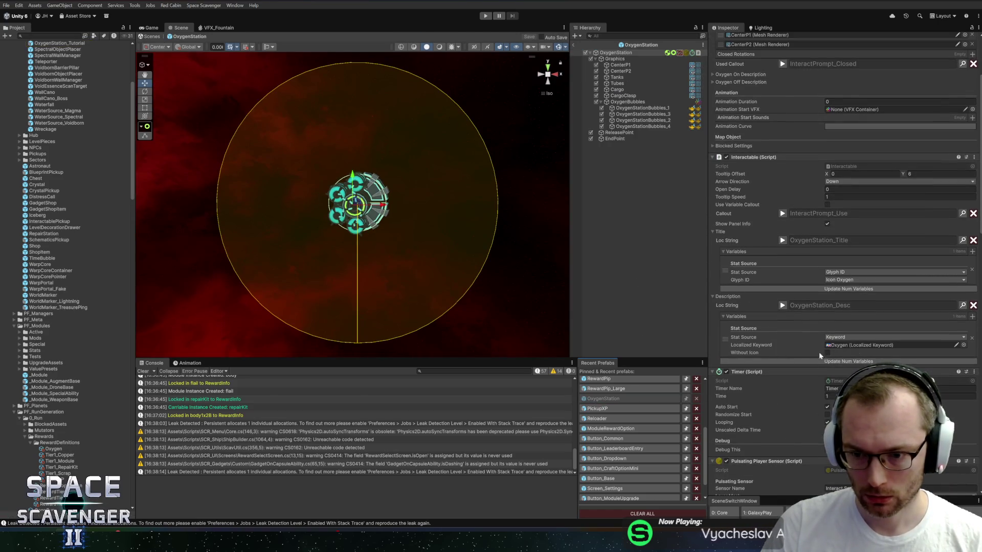
pyautogui.scroll(3, 829, 215)
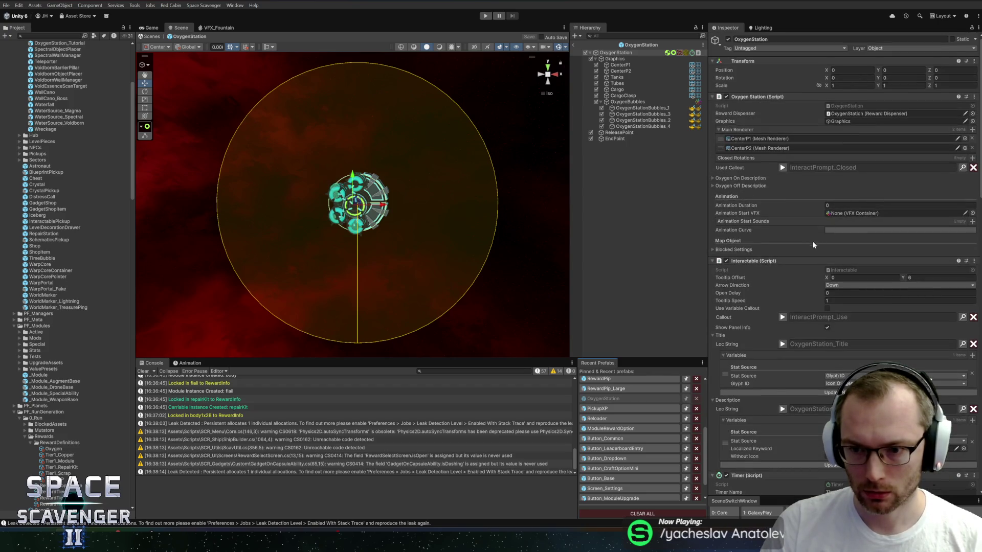
pyautogui.scroll(-5, 812, 244)
pyautogui.scroll(-8, 769, 277)
pyautogui.scroll(3, 770, 291)
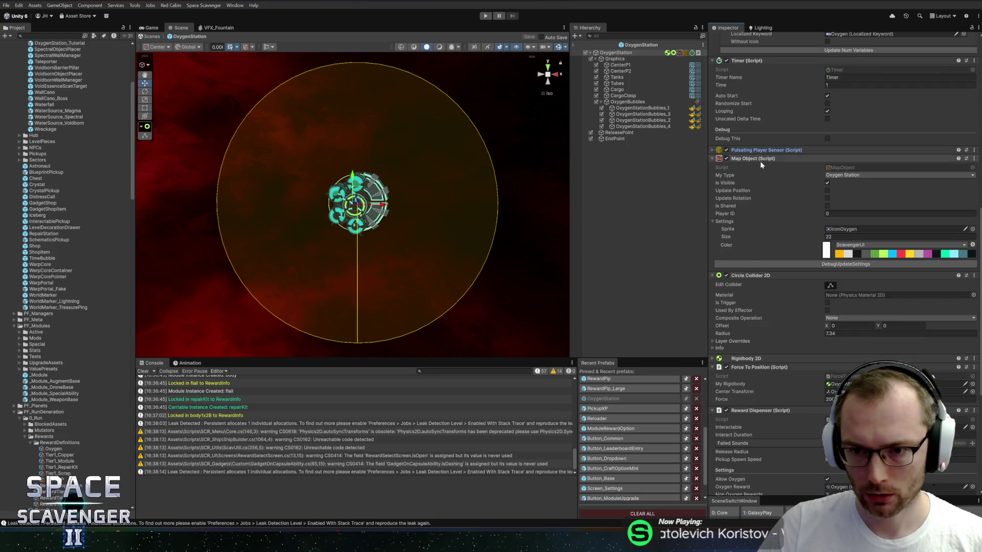
pyautogui.click(760, 159)
pyautogui.click(765, 59)
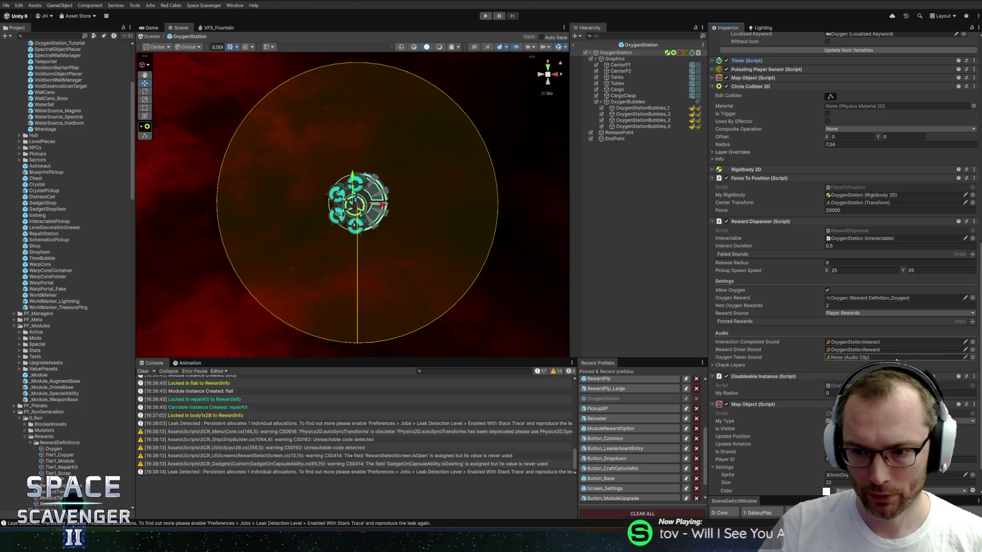
# Step: Set the Reward Dispenser's Oxygen Taken Sound to OxygenRefill and save the prefab
pyautogui.click(972, 357)
pyautogui.write('oxyg')
pyautogui.click(836, 115)
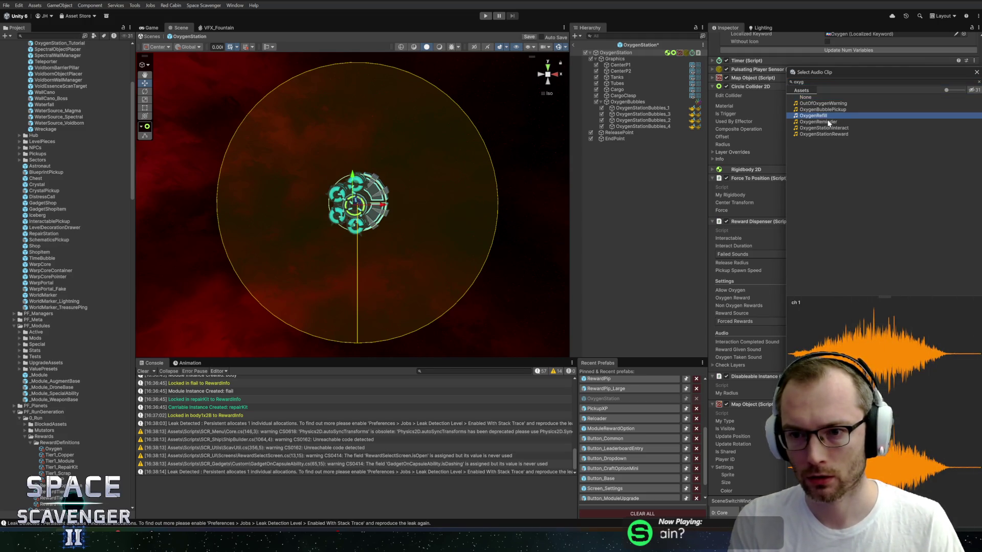
pyautogui.click(829, 128)
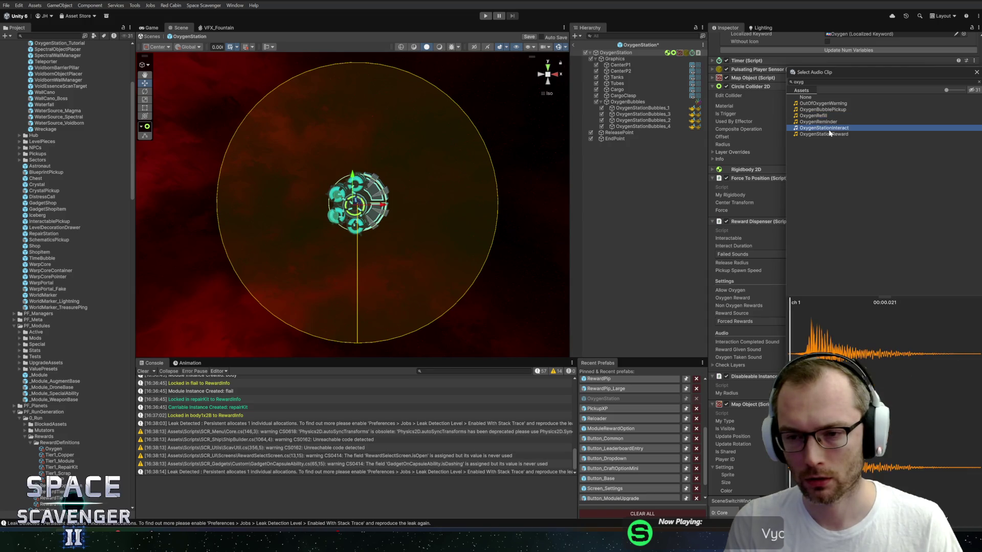
pyautogui.click(829, 133)
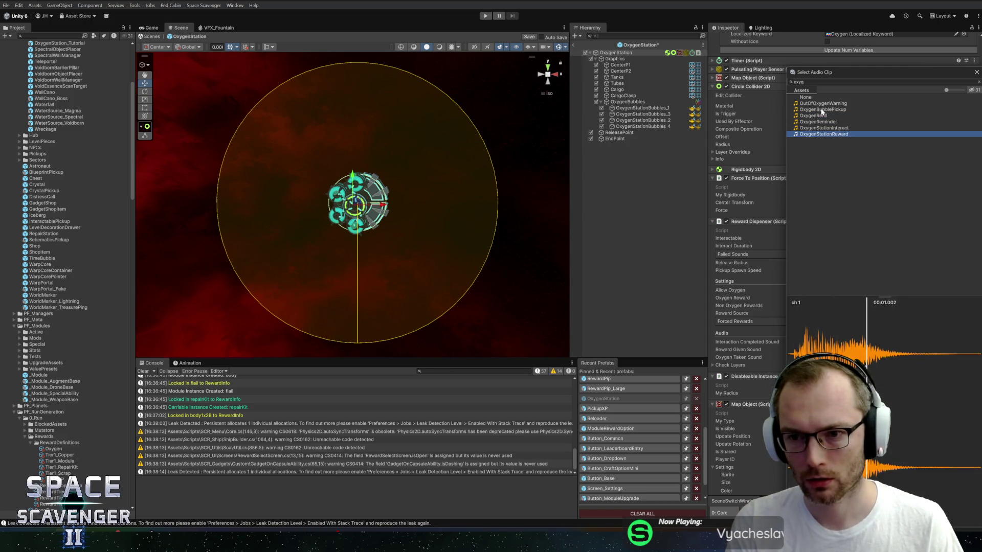
pyautogui.click(818, 116)
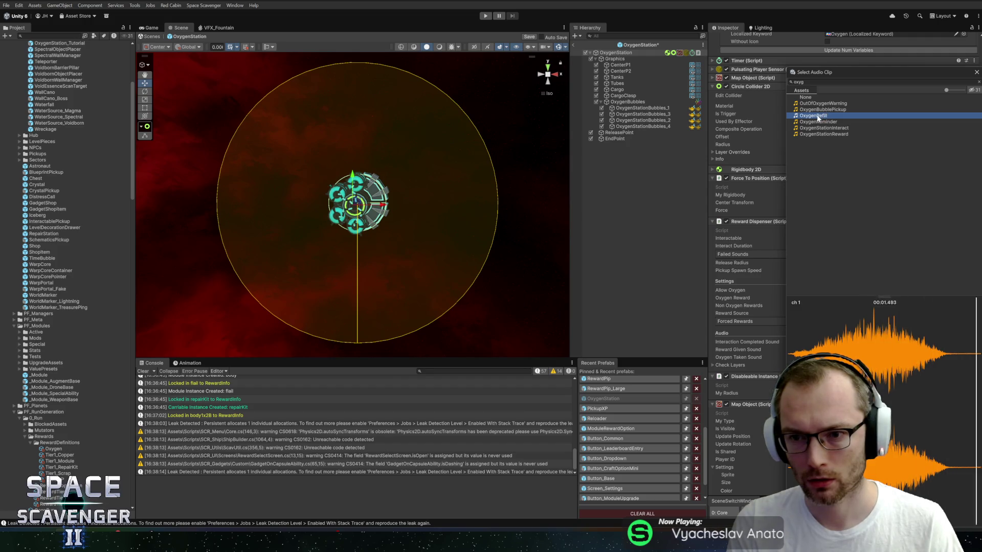
pyautogui.doubleClick(818, 116)
pyautogui.hotkey('ctrl', 's')
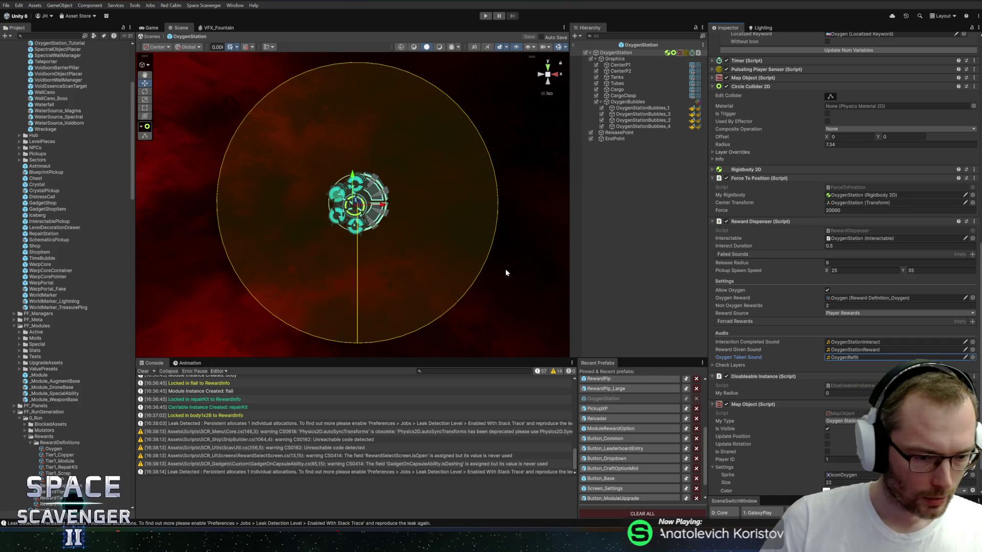
# Step: Check the script in Rider, then bring GitHub Desktop's changed files forward
pyautogui.hotkey('alt', 'Tab')
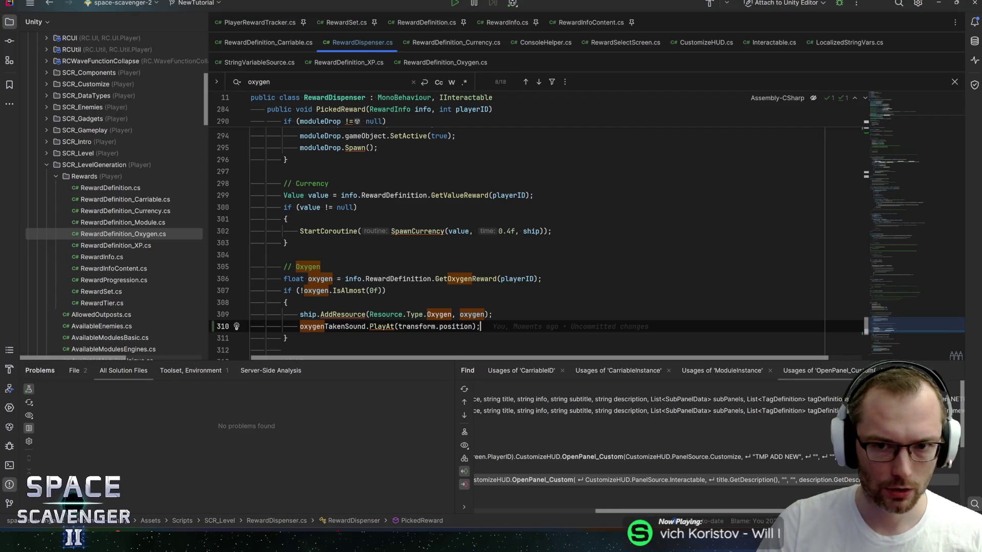
pyautogui.hotkey('alt', 'Tab')
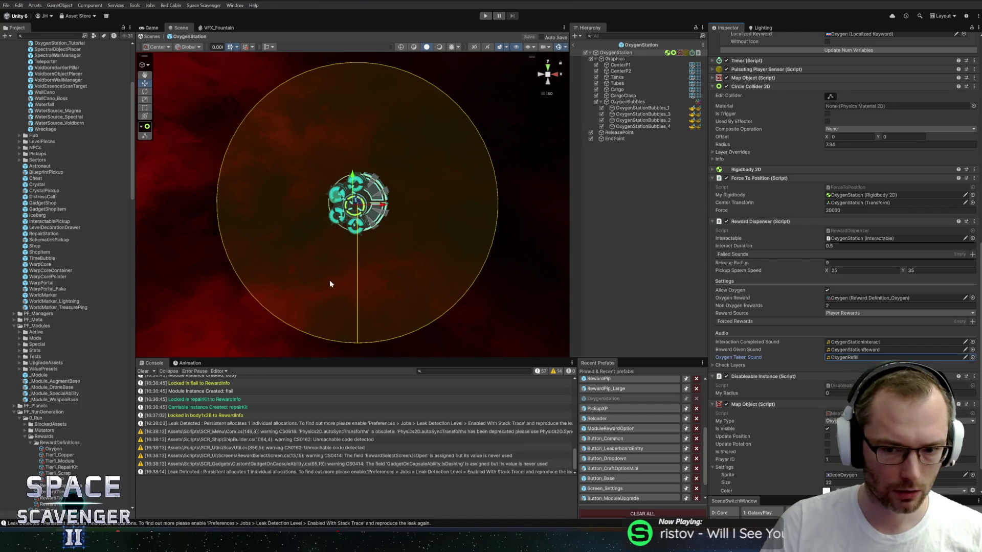
pyautogui.moveTo(95, 542)
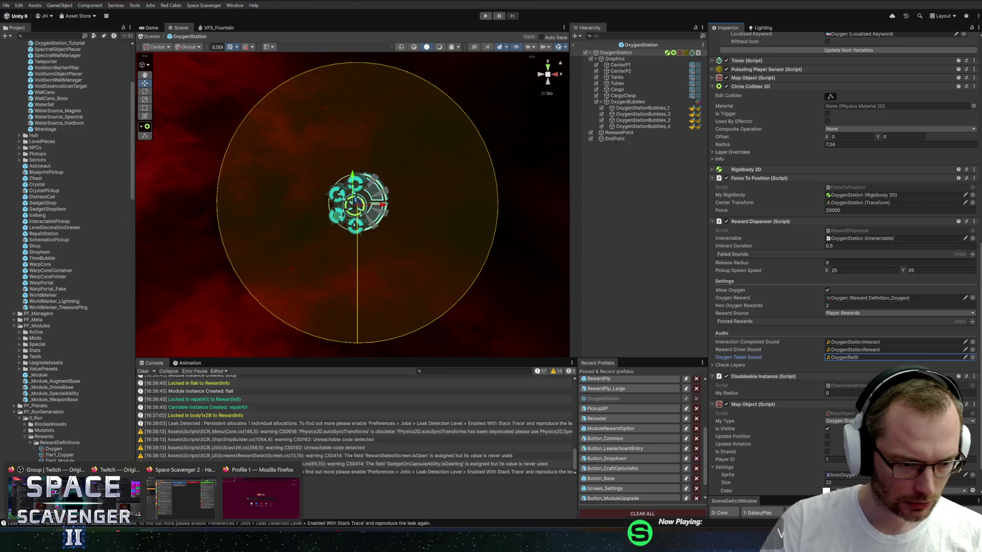
pyautogui.click(110, 503)
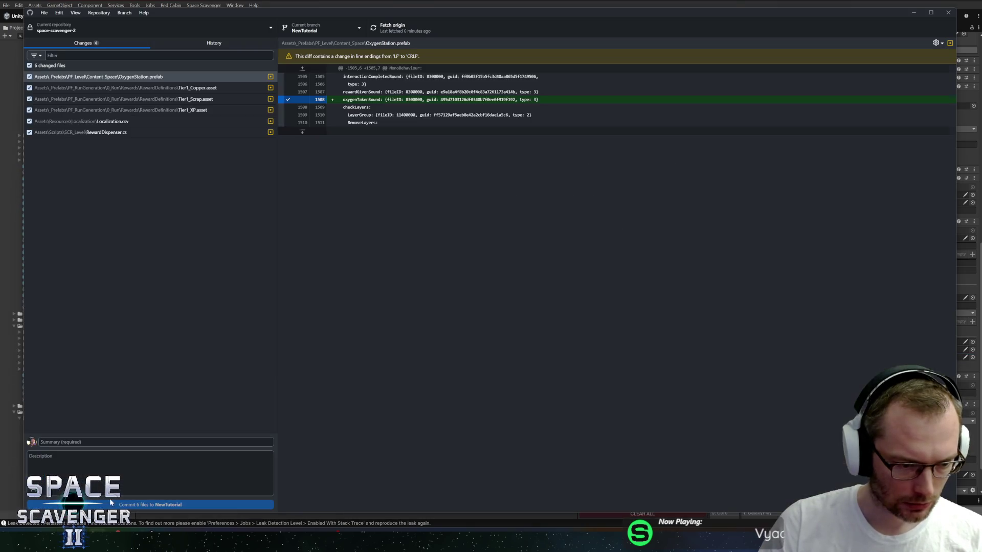
# Step: Write the commit summary 'Improved descriptions for reward buttons', correcting its typos
pyautogui.click(118, 446)
pyautogui.write('Improved desc')
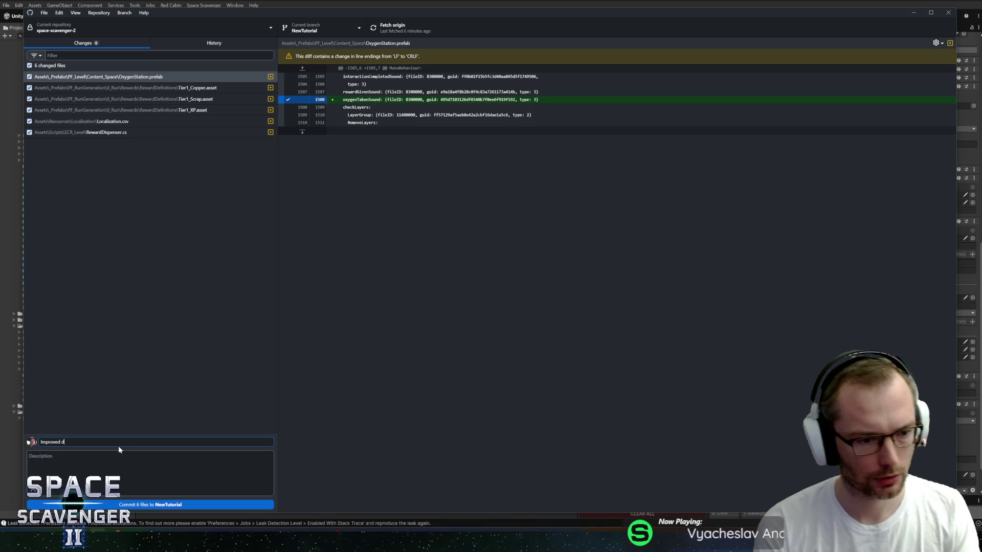
pyautogui.write('rtipns')
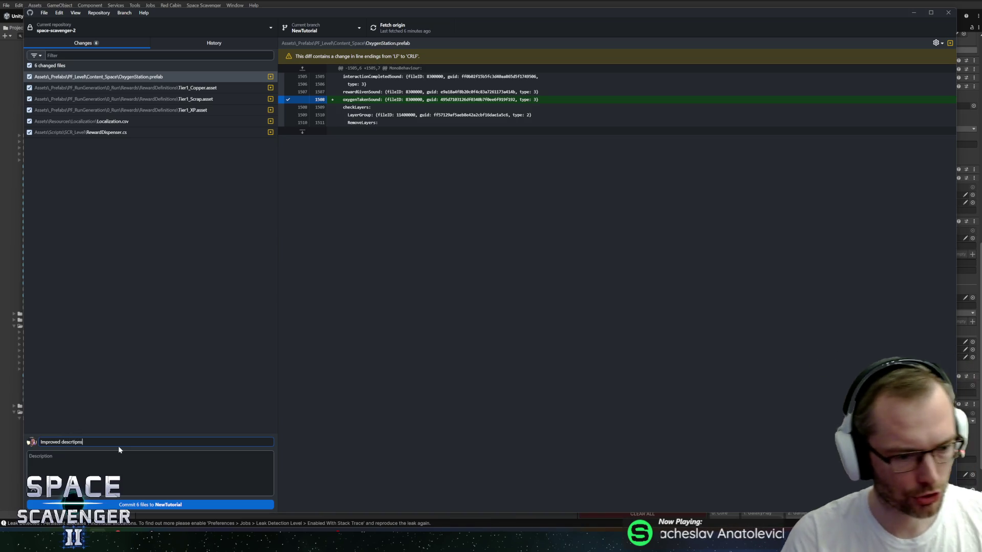
pyautogui.hotkey('ctrl', 'BackSpace')
pyautogui.write('desciptions for reward buttons')
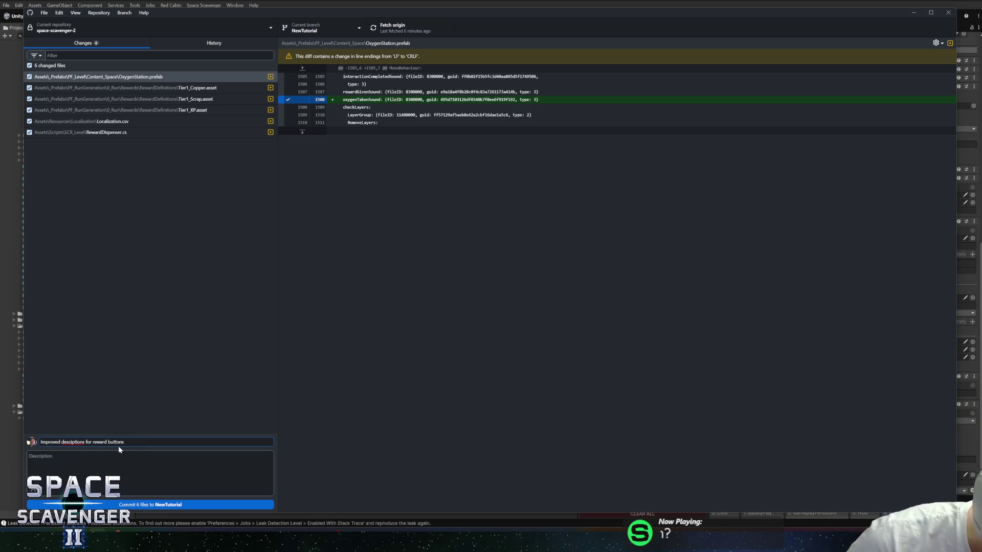
pyautogui.press('Left')
pyautogui.press('Left')
pyautogui.press('Left')
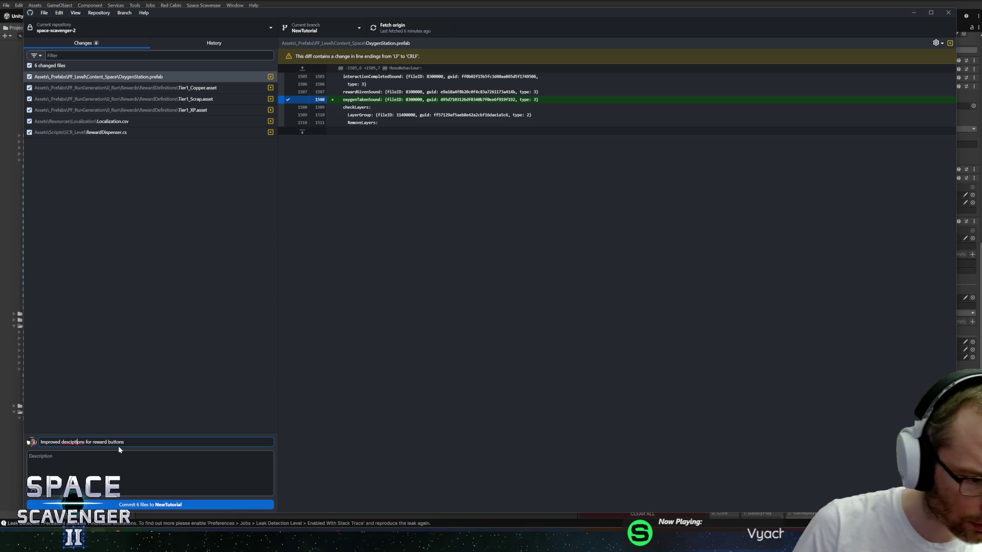
pyautogui.write('r')
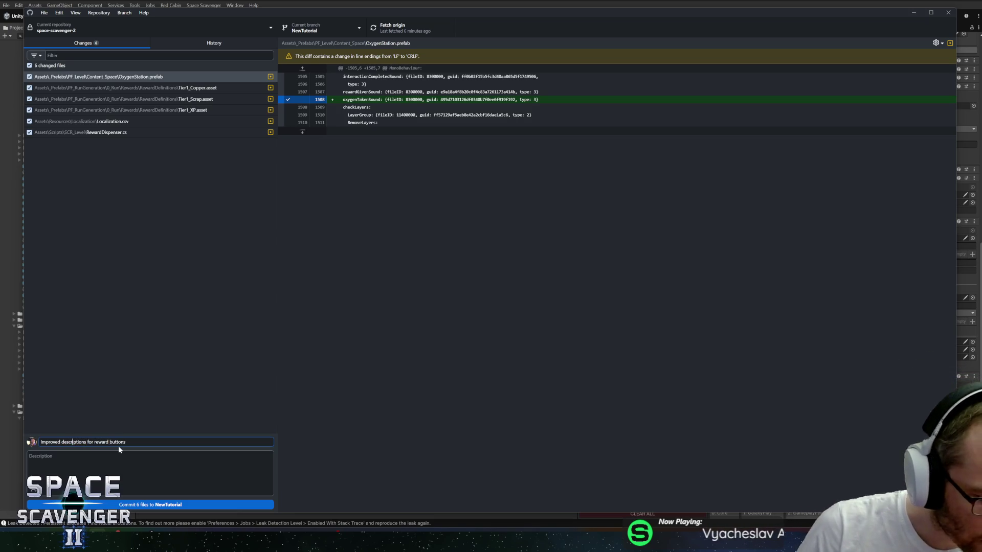
# Step: Commit the six changed files to NewTutorial and push the commit to origin
pyautogui.click(134, 504)
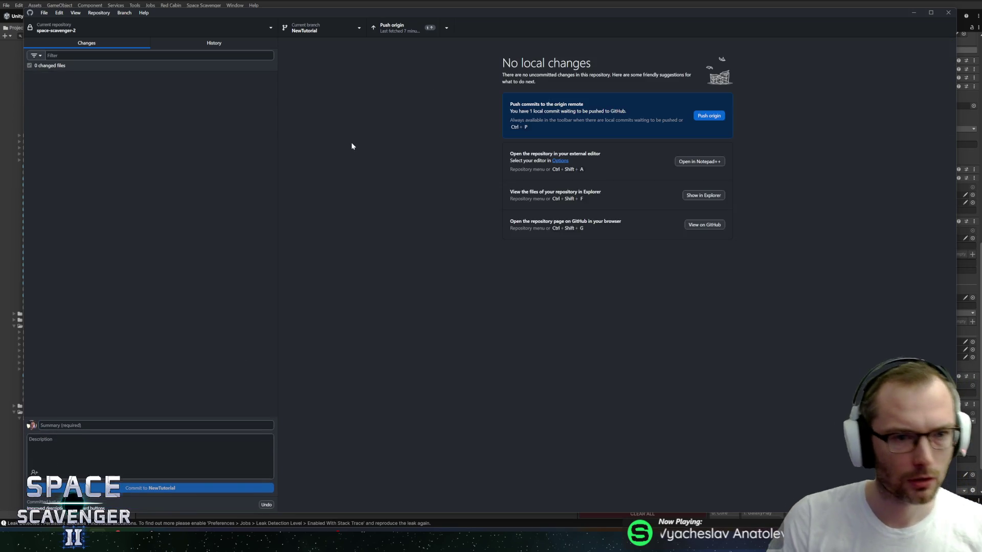
pyautogui.click(406, 29)
pyautogui.press('Tab')
pyautogui.press('Tab')
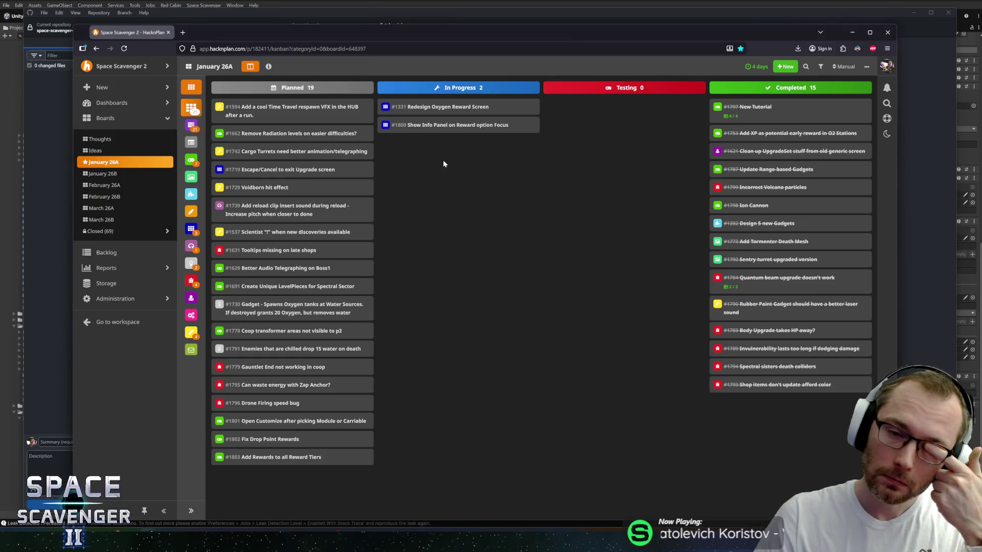
# Step: Move card #1800 to Completed and card #1801 from Planned to In Progress
pyautogui.moveTo(445, 124)
pyautogui.mouseDown()
pyautogui.moveTo(713, 93)
pyautogui.moveTo(716, 103)
pyautogui.mouseUp()
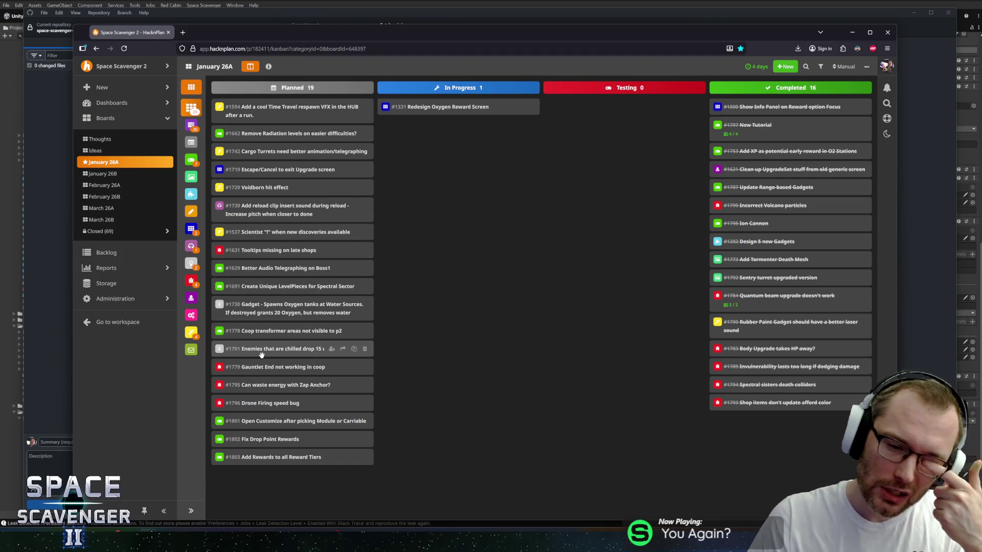
pyautogui.moveTo(263, 422)
pyautogui.mouseDown()
pyautogui.moveTo(436, 257)
pyautogui.moveTo(464, 185)
pyautogui.mouseUp()
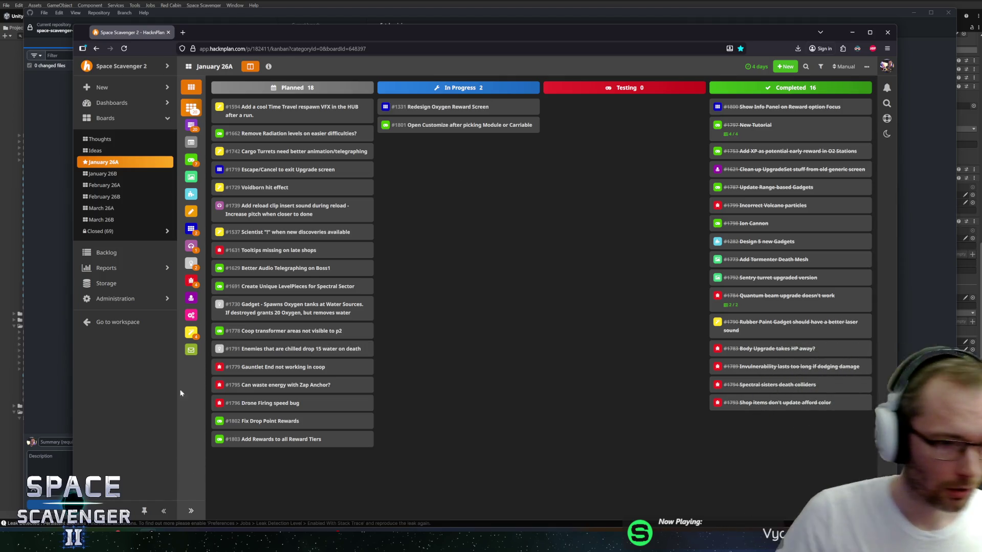
pyautogui.click(189, 18)
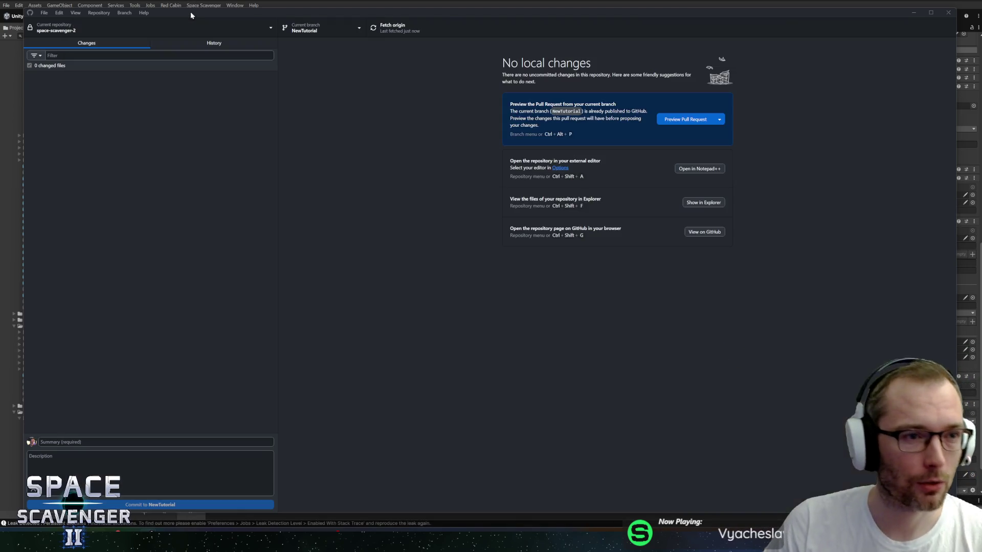
# Step: In History, glance at the test Reward Definition commit, then open the Initial RewardSet / UpgradeSet Refactor commit
pyautogui.click(206, 43)
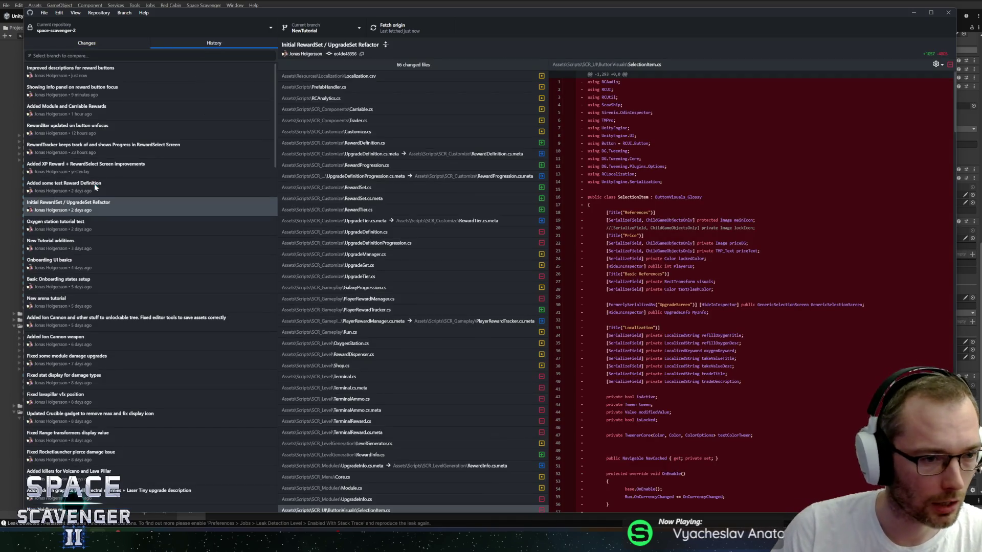
pyautogui.click(96, 185)
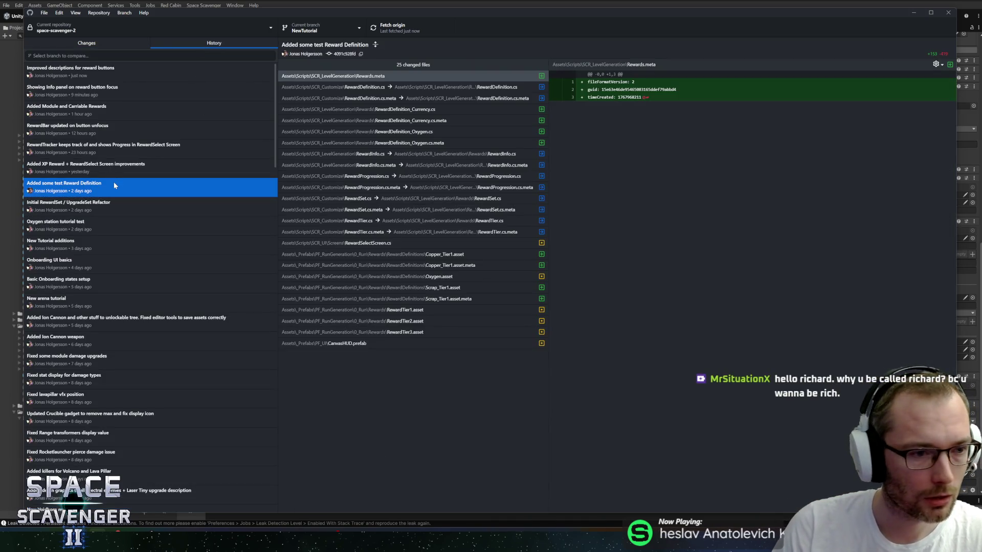
pyautogui.click(139, 205)
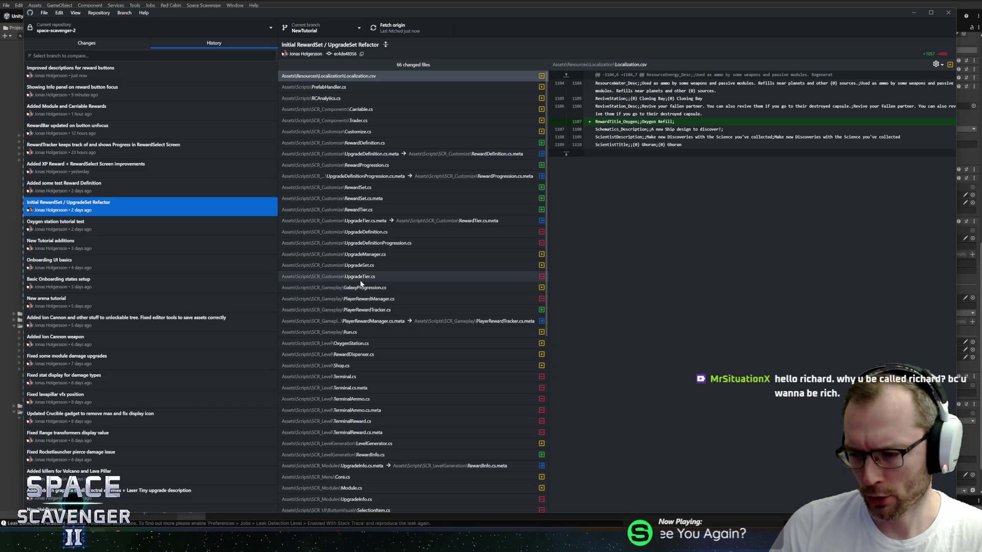
pyautogui.scroll(-5, 432, 289)
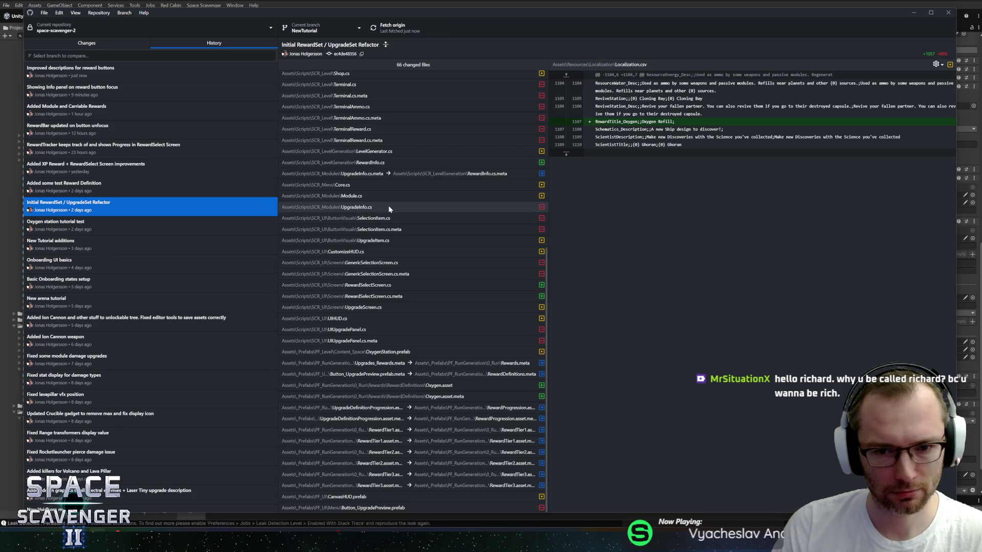
pyautogui.scroll(2, 388, 208)
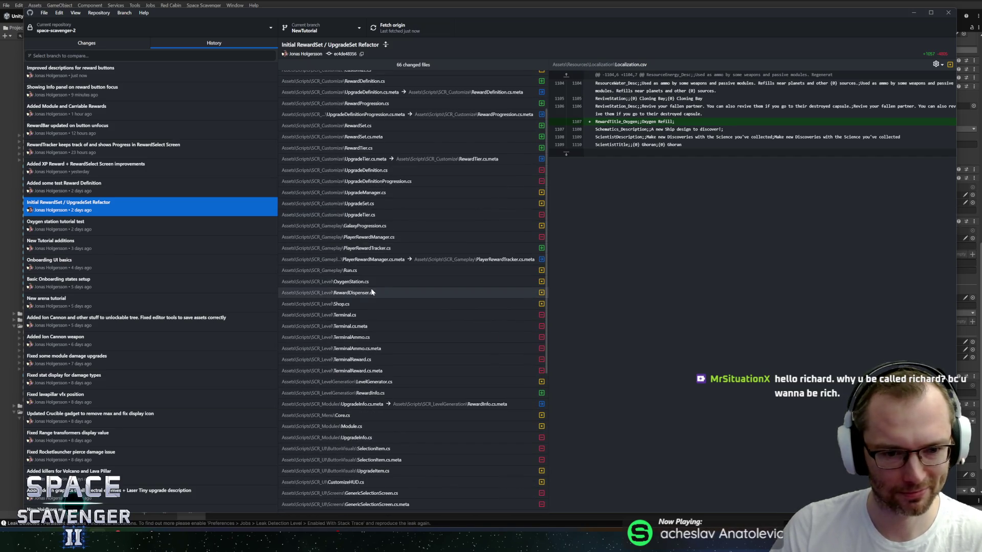
pyautogui.scroll(-2, 390, 301)
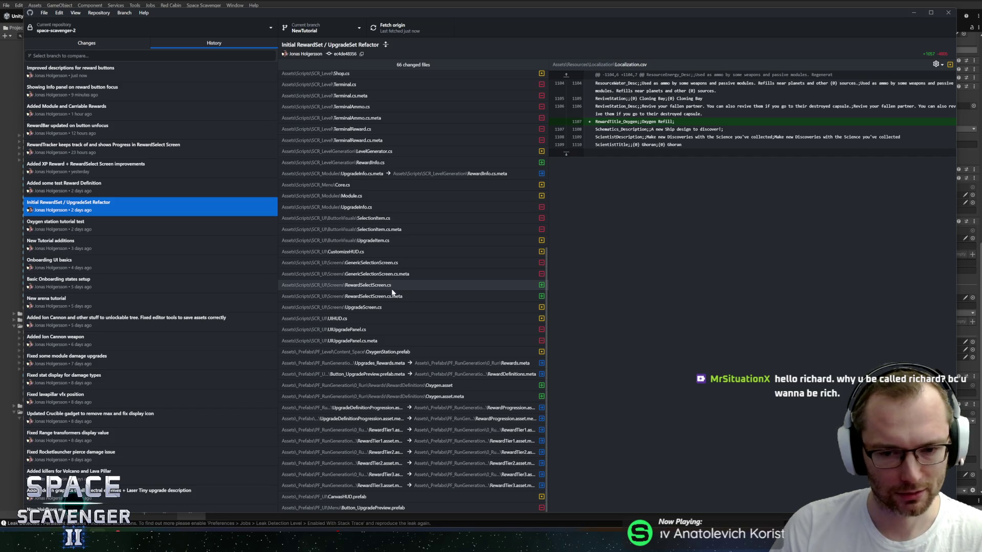
# Step: Review the refactor commit's removed UIUpgradePanel.cs code, then GenericSelectionScreen.cs changes
pyautogui.click(391, 330)
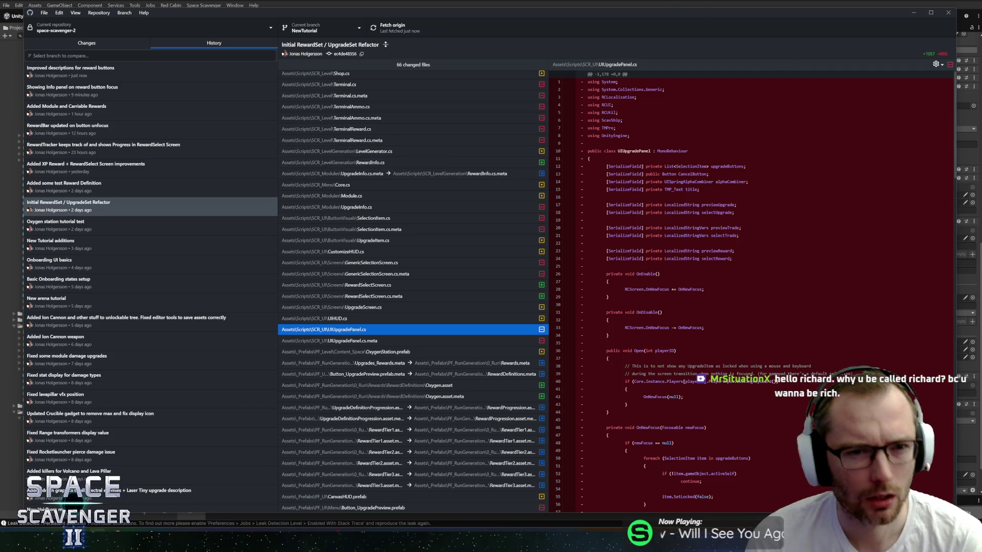
pyautogui.hotkey('alt', 'Tab')
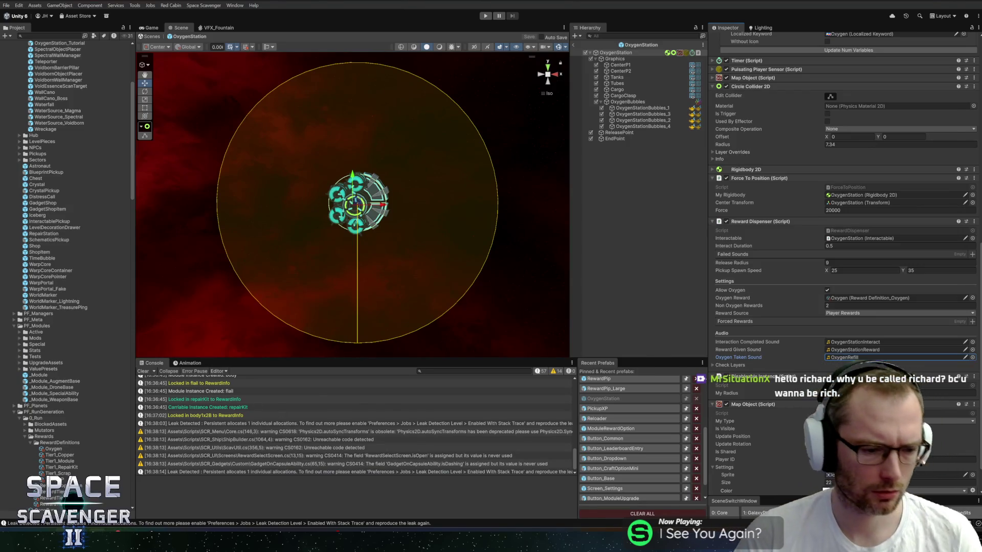
pyautogui.hotkey('alt', 'Tab')
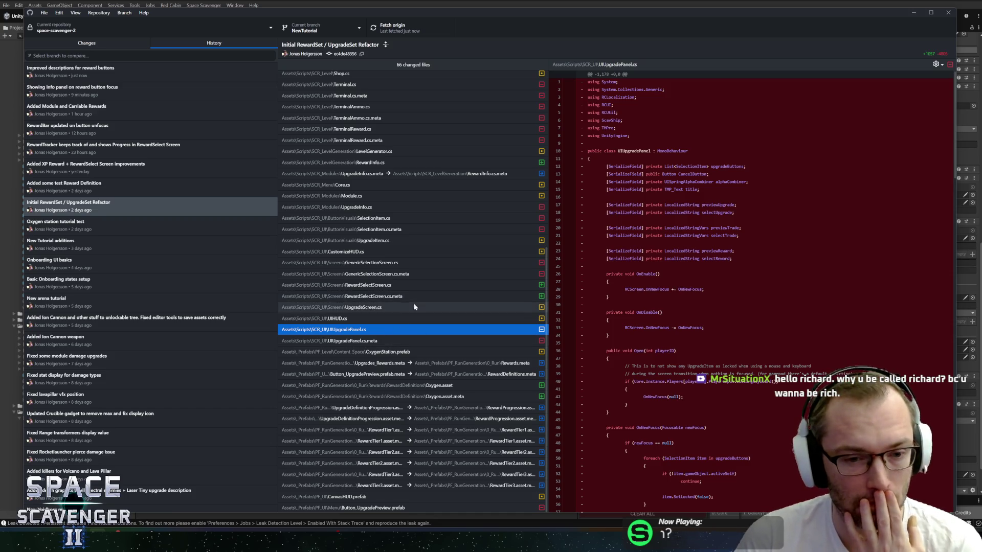
pyautogui.click(415, 263)
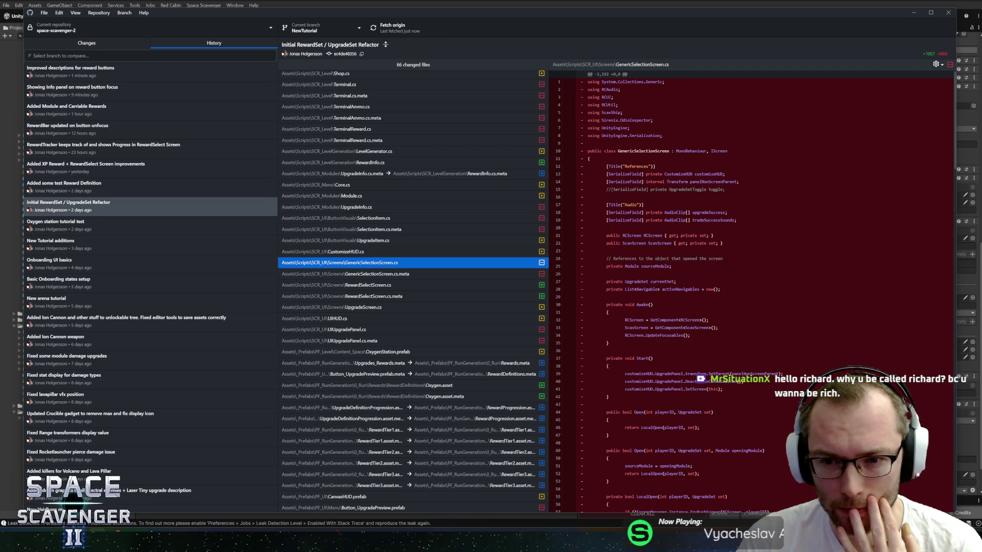
# Step: Scroll the deleted GenericSelectionScreen.cs diff down to its OnAccept and OnPopped methods, then back up
pyautogui.scroll(-2, 683, 281)
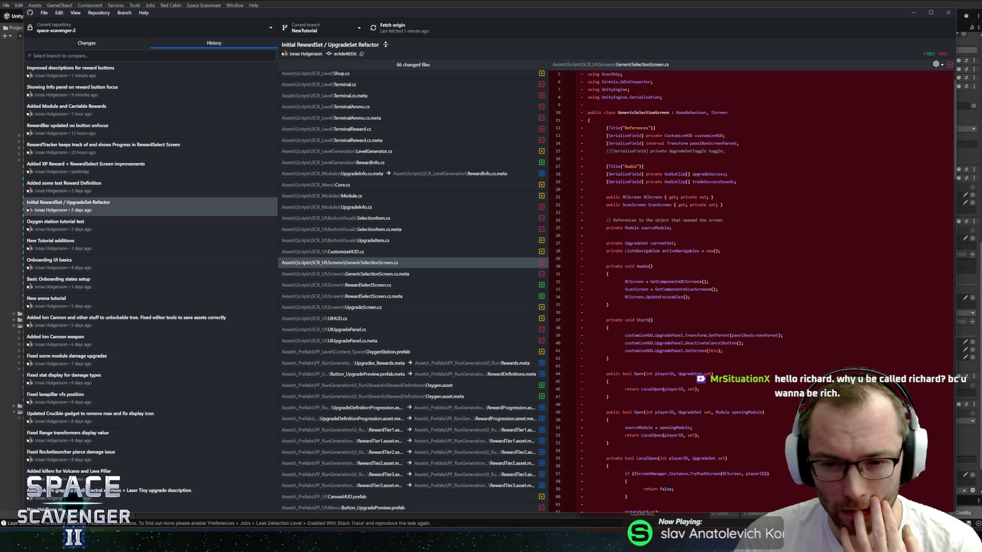
pyautogui.scroll(-5, 682, 281)
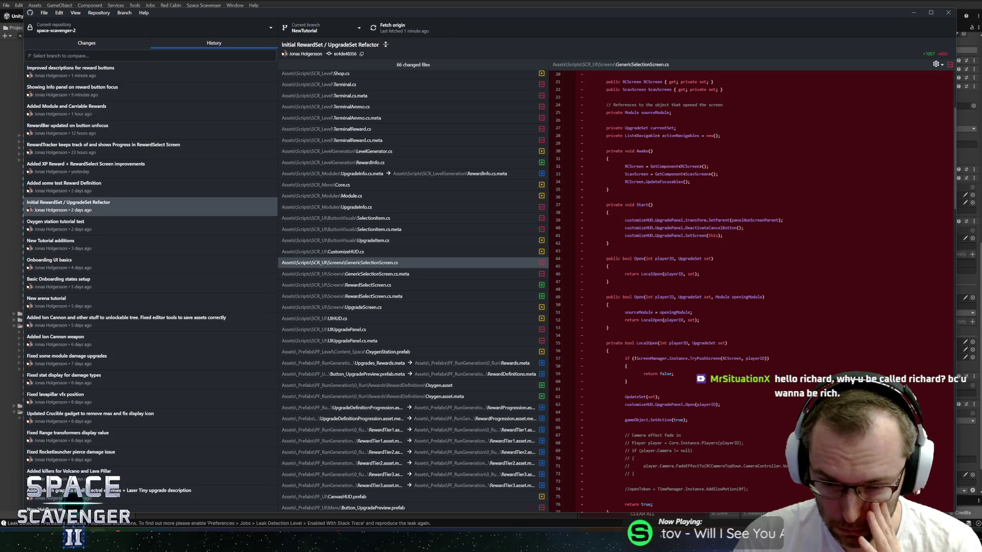
pyautogui.scroll(-8, 682, 281)
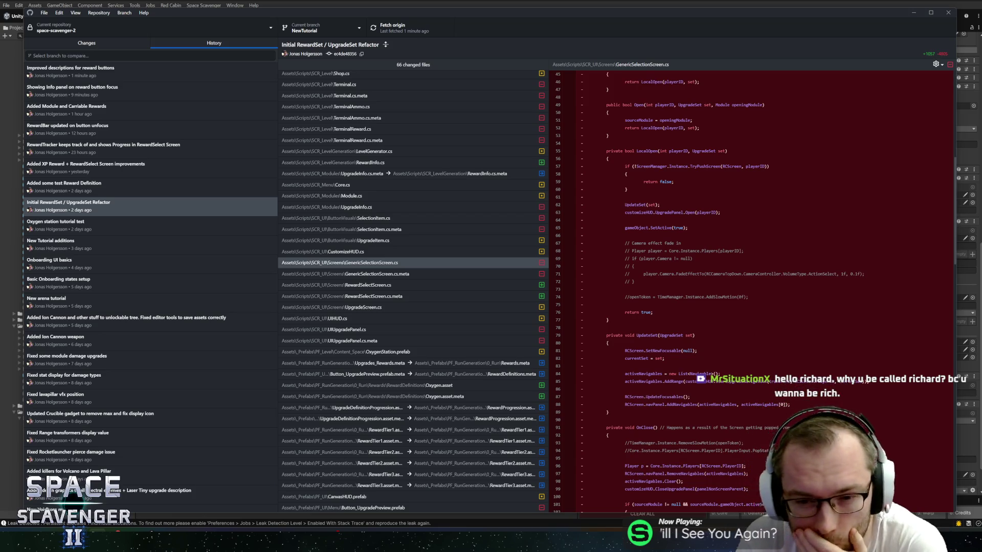
pyautogui.scroll(-8, 682, 281)
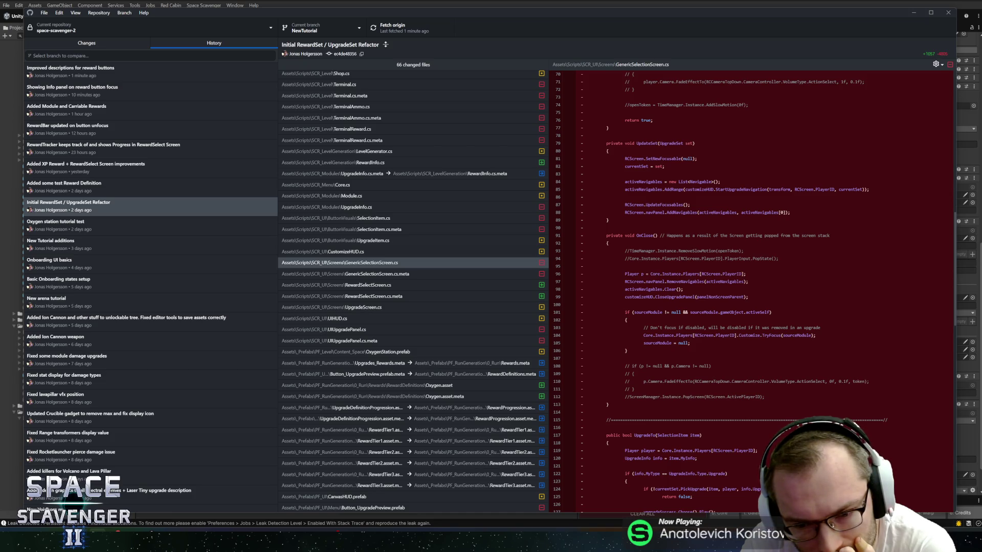
pyautogui.scroll(-3, 752, 291)
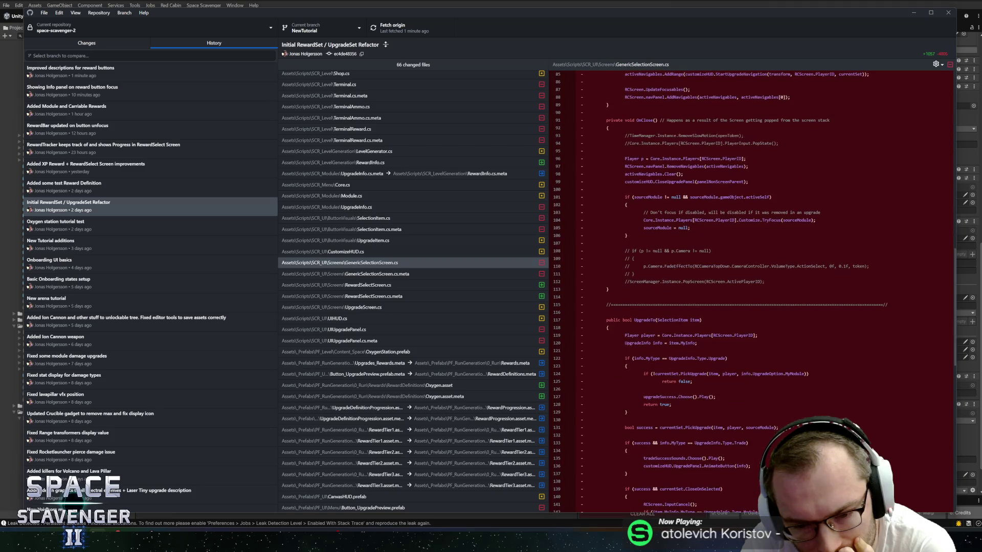
pyautogui.scroll(-4, 751, 291)
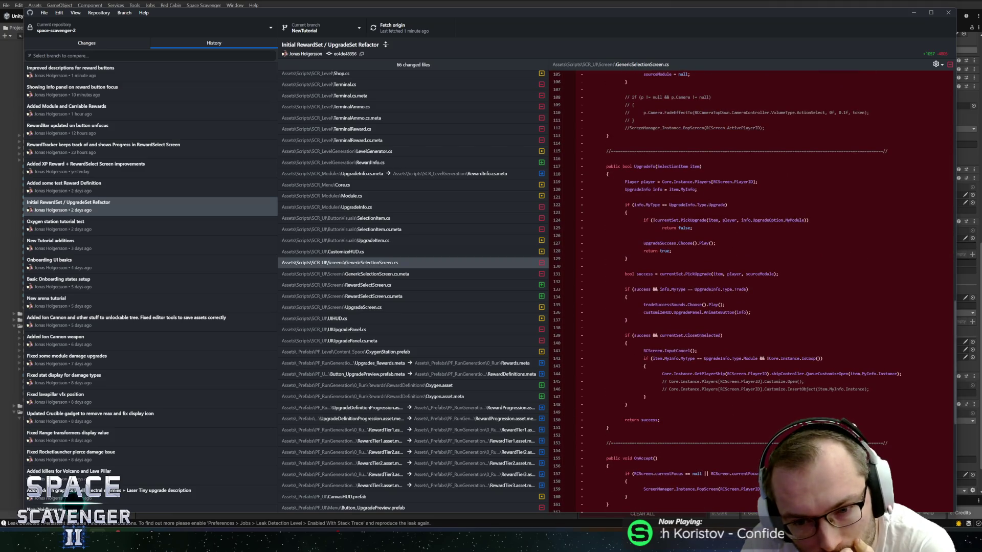
pyautogui.scroll(-6, 751, 291)
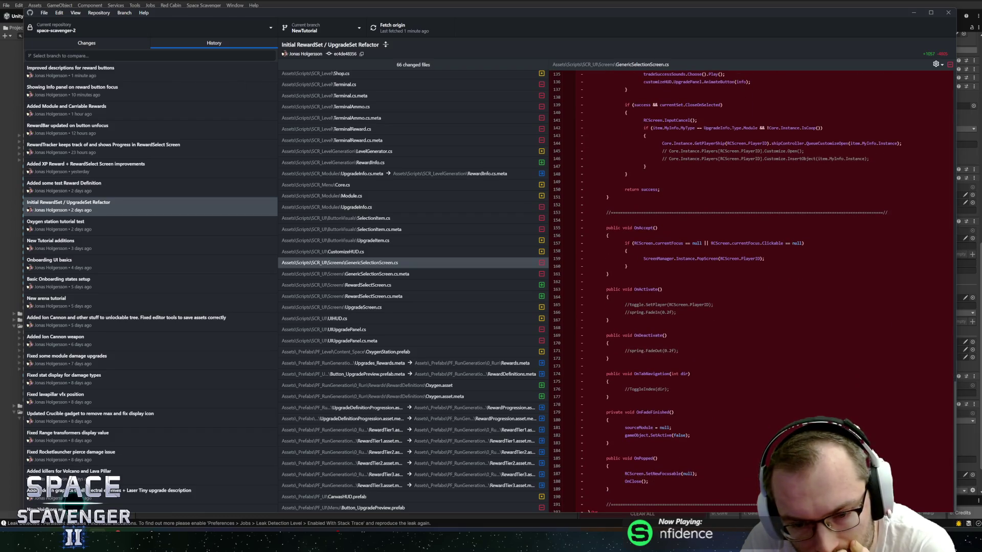
pyautogui.scroll(-1, 752, 291)
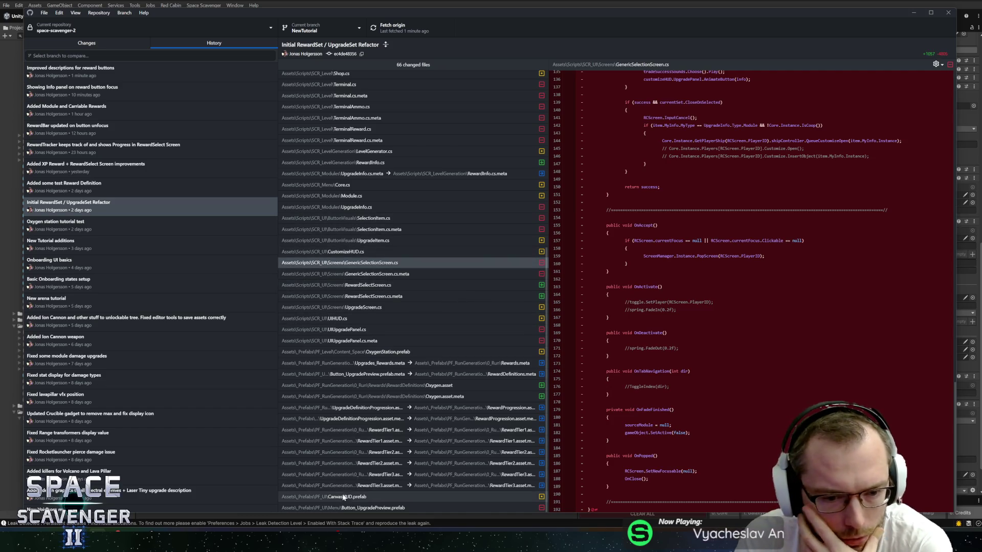
pyautogui.scroll(1, 381, 324)
pyautogui.scroll(5, 381, 323)
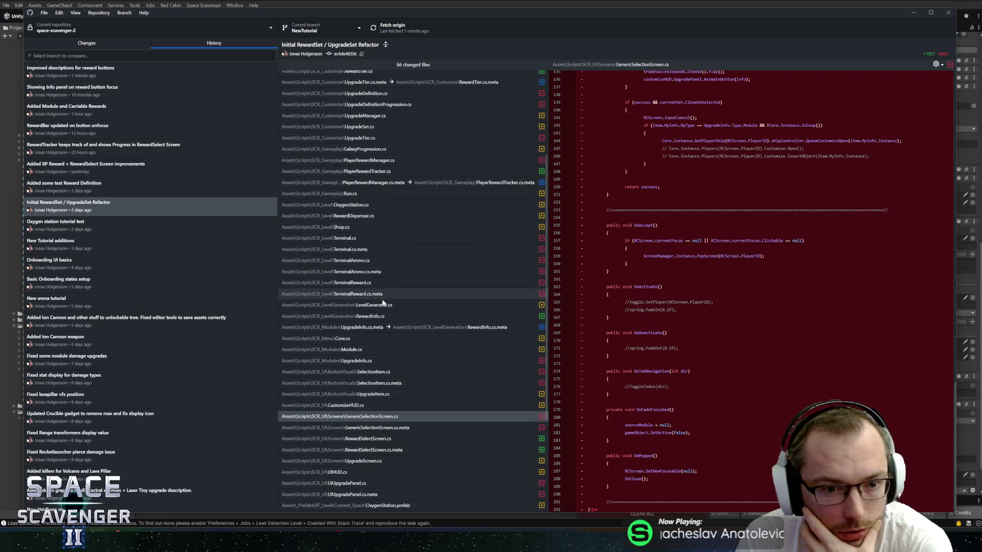
pyautogui.scroll(5, 391, 339)
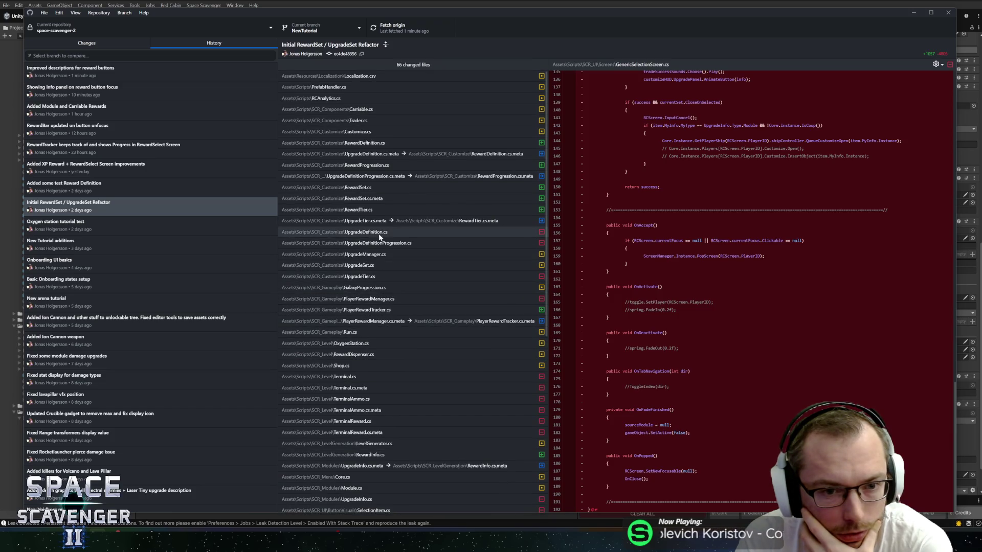
# Step: Review Customize.cs, UpgradeDefinition.cs, UpgradeDefinitionProgression.cs, UpgradeTier.cs and the deleted PlayerRewardManager.cs
pyautogui.click(381, 134)
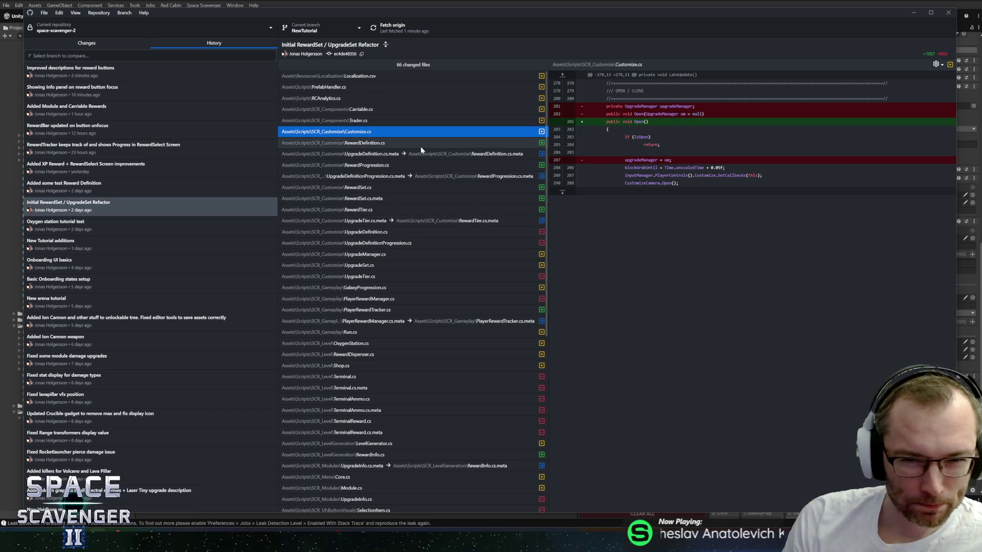
pyautogui.click(390, 234)
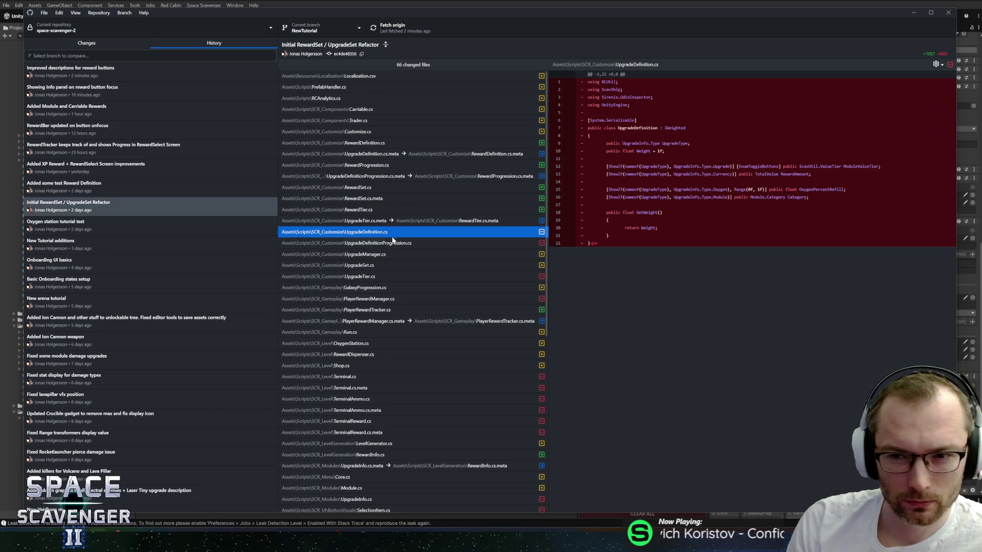
pyautogui.click(386, 246)
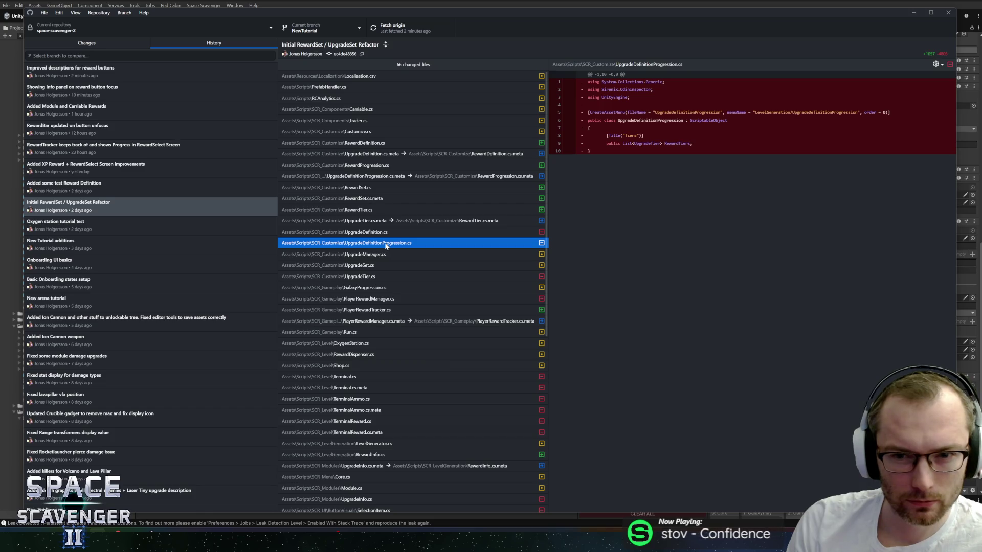
pyautogui.click(380, 278)
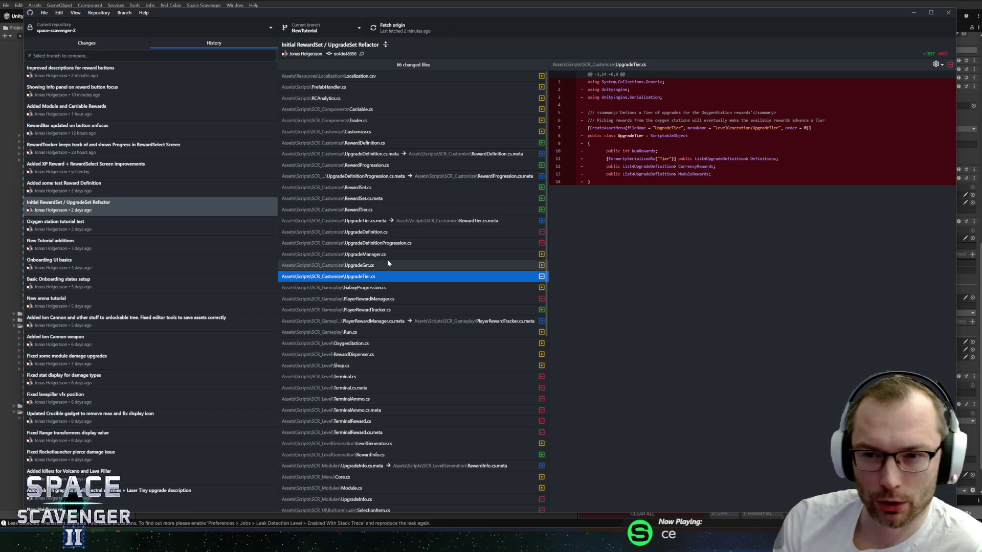
pyautogui.click(403, 301)
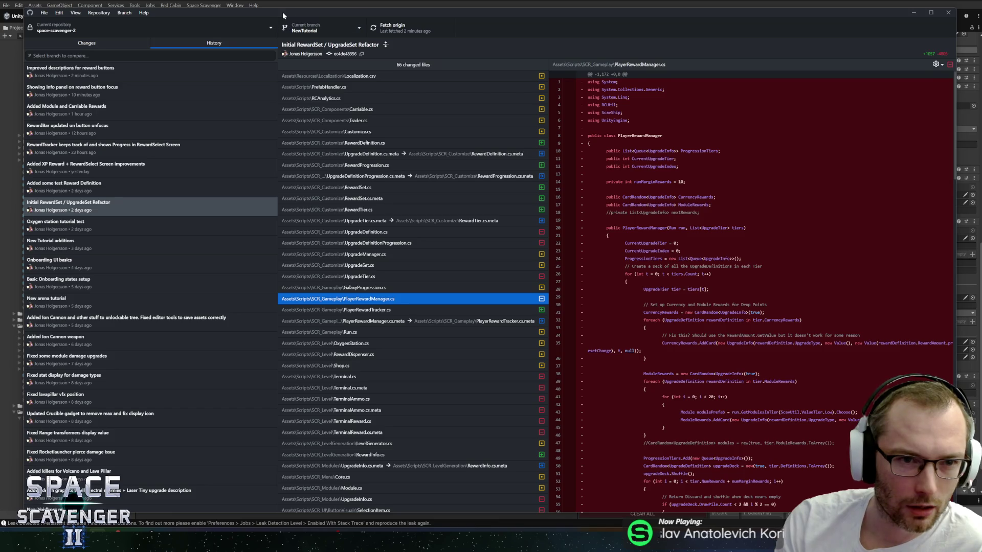
# Step: Reposition and widen the GitHub Desktop window, giving the diff pane more room than the file list
pyautogui.moveTo(283, 14); pyautogui.dragTo(274, 5)
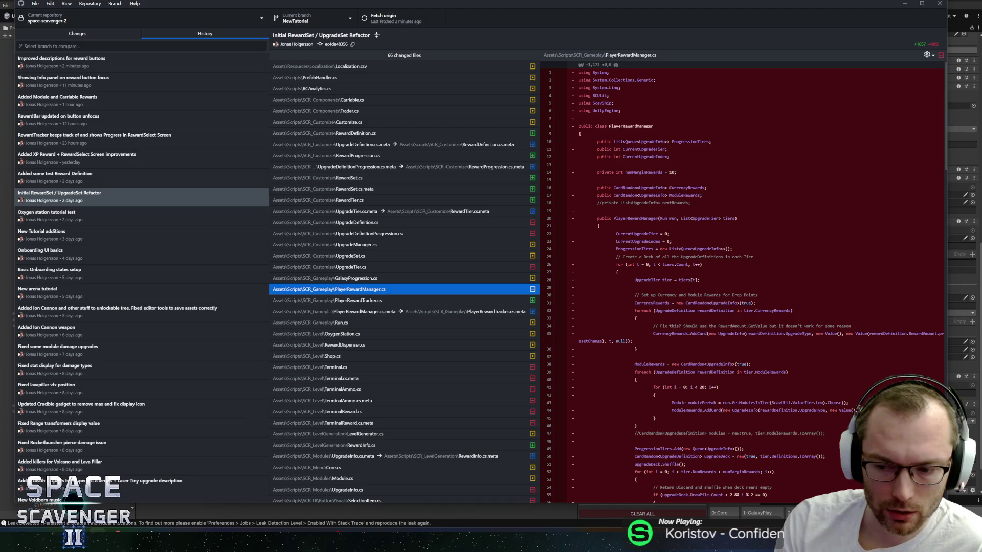
pyautogui.moveTo(946, 256); pyautogui.dragTo(966, 255)
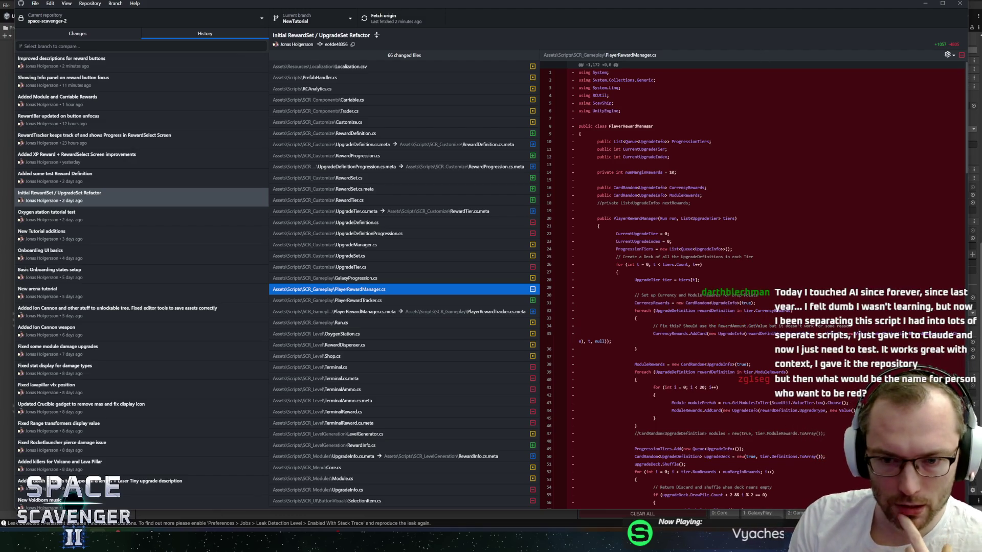
pyautogui.moveTo(540, 307); pyautogui.dragTo(497, 308)
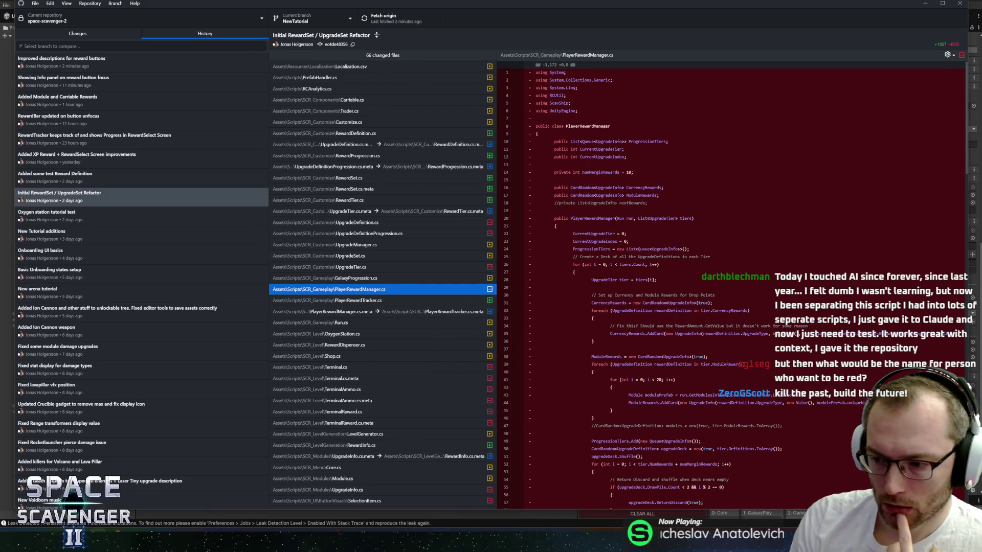
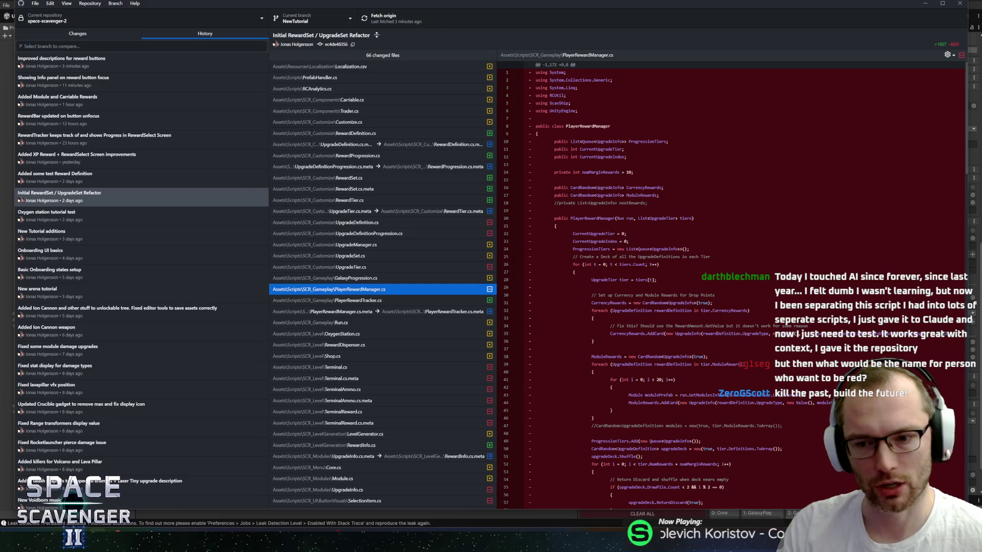
# Step: Review the PlayerRewardManager.cs diff, then show the RewardDispenser.cs changes in the same commit
pyautogui.scroll(-5, 734, 284)
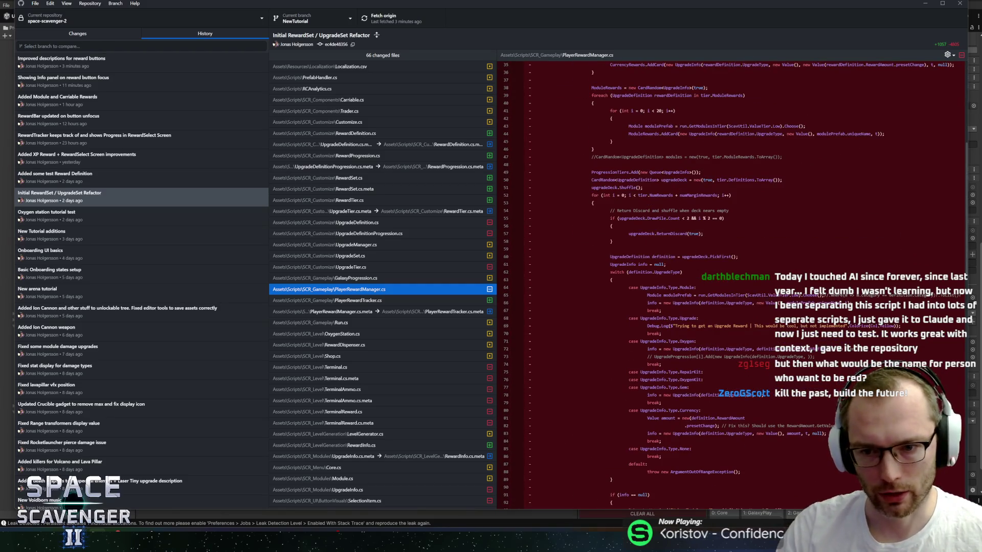
pyautogui.scroll(-1, 735, 284)
pyautogui.scroll(-10, 735, 284)
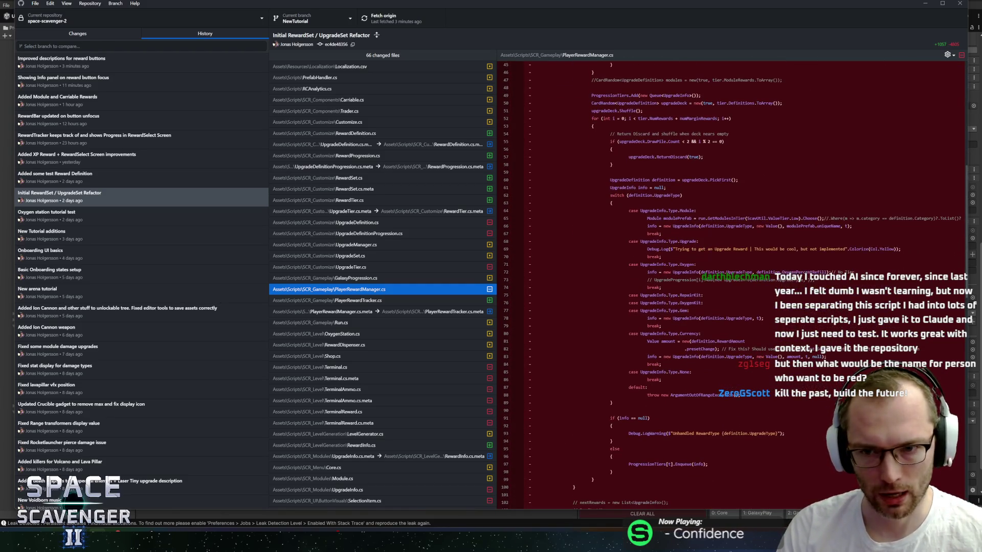
pyautogui.scroll(2, 646, 284)
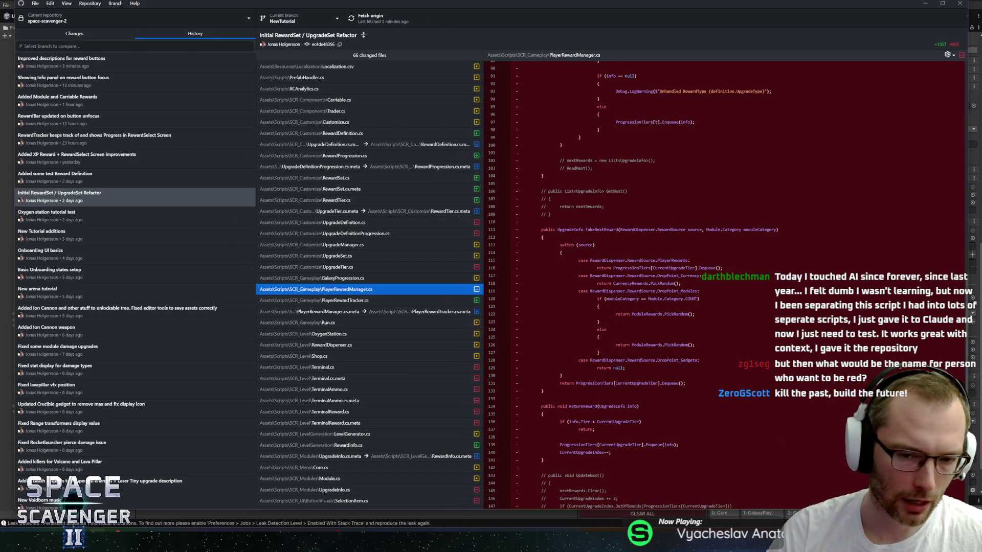
pyautogui.scroll(-5, 726, 283)
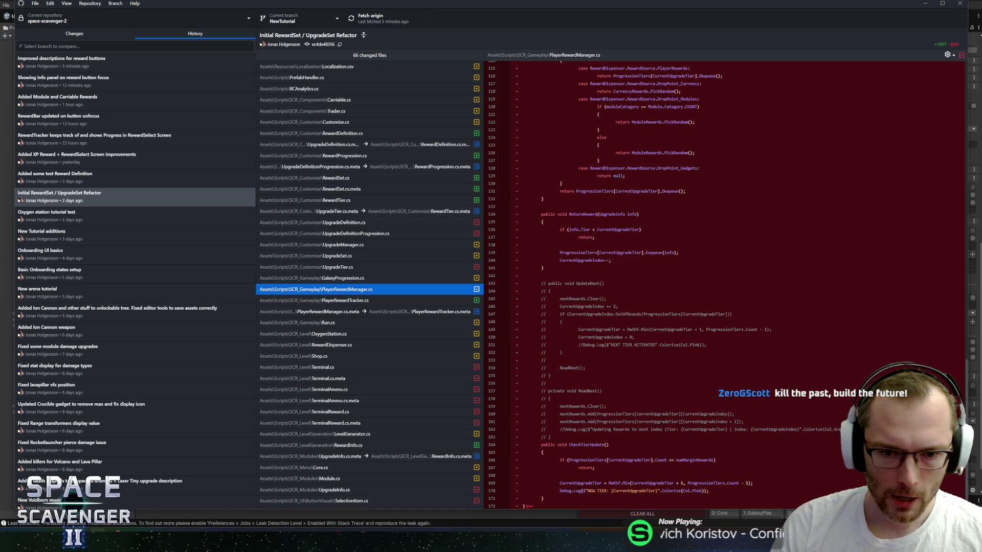
pyautogui.scroll(4, 726, 284)
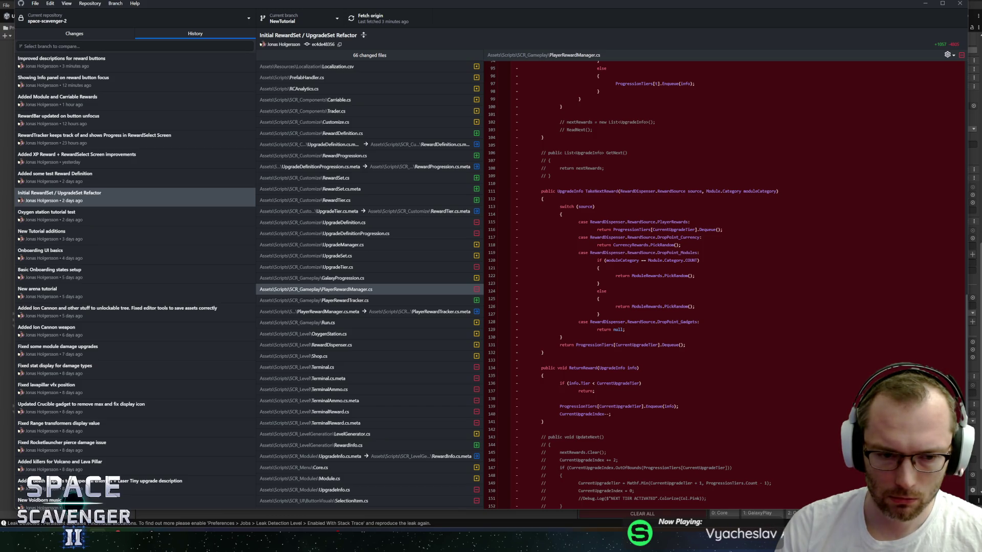
pyautogui.click(357, 346)
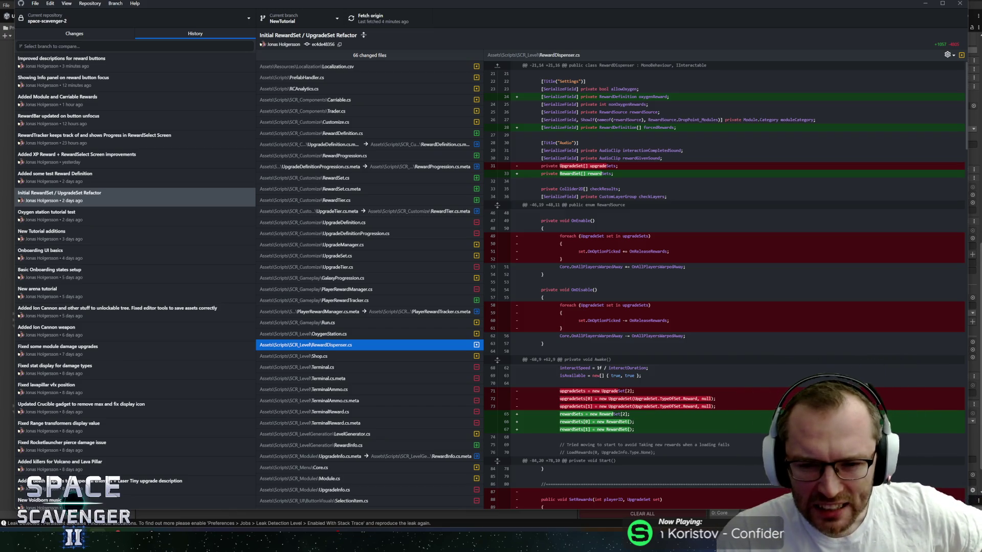
# Step: Read down to the commented-out ReturnRewards() and RewardSelectScreen changes, then bring up the window switcher
pyautogui.scroll(-2, 723, 284)
pyautogui.scroll(-10, 724, 284)
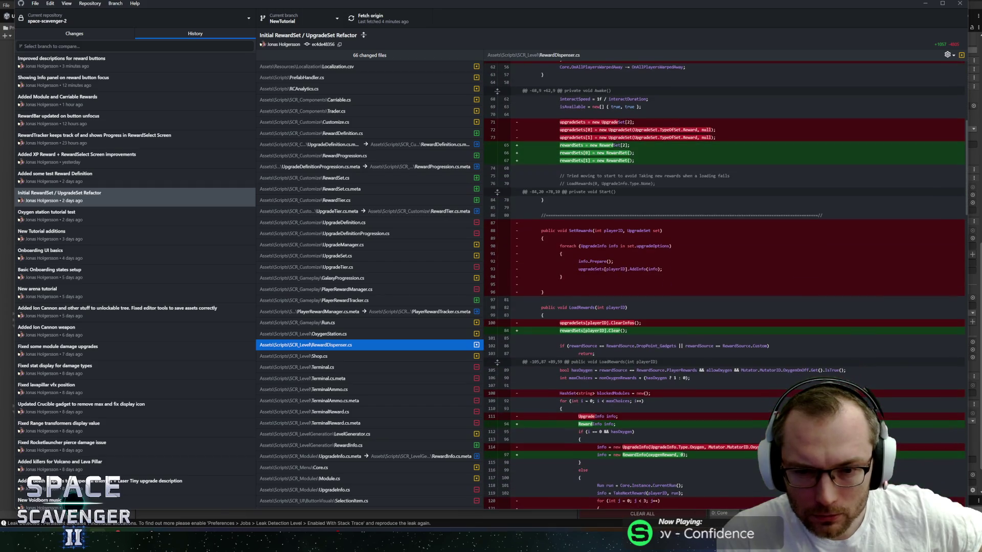
pyautogui.scroll(-8, 724, 284)
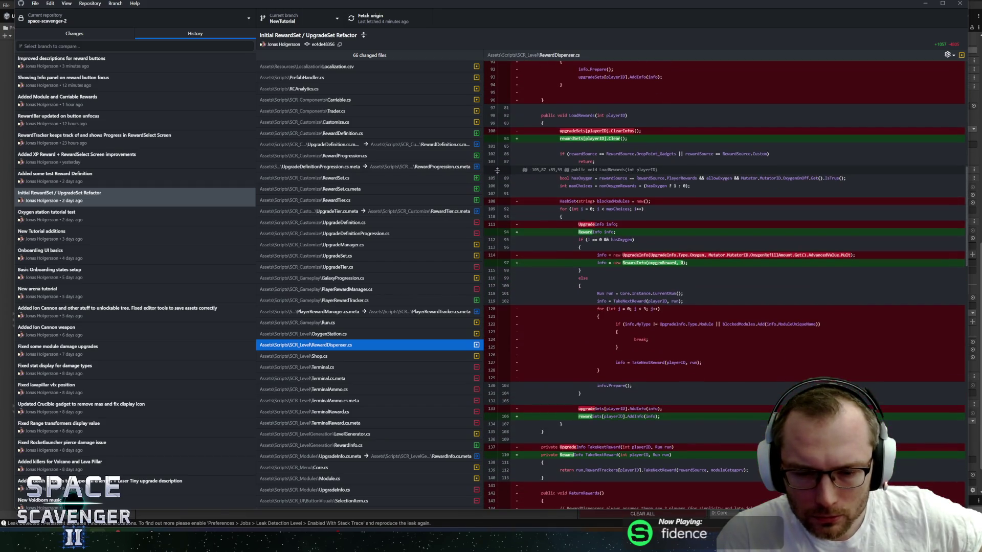
pyautogui.scroll(-8, 723, 283)
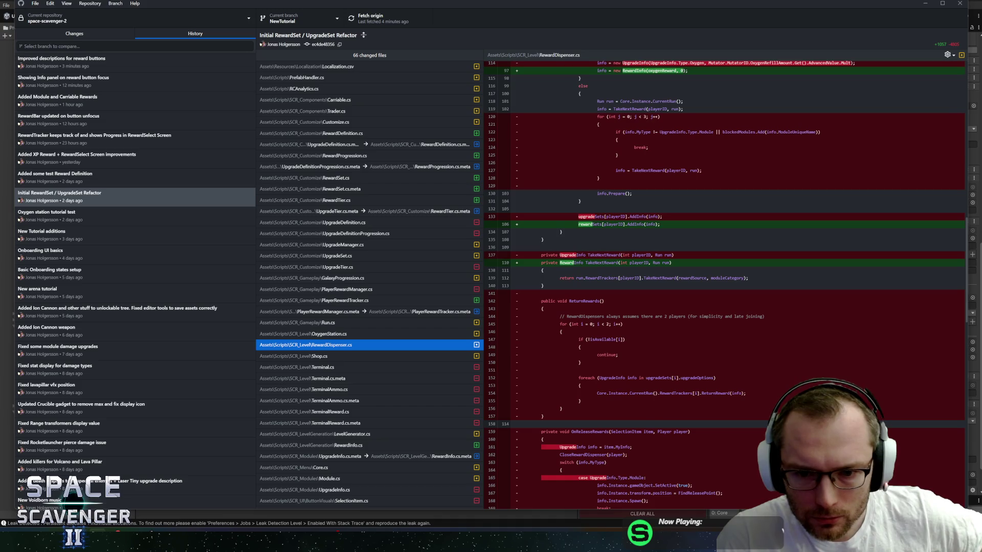
pyautogui.scroll(-5, 724, 283)
pyautogui.scroll(-8, 724, 284)
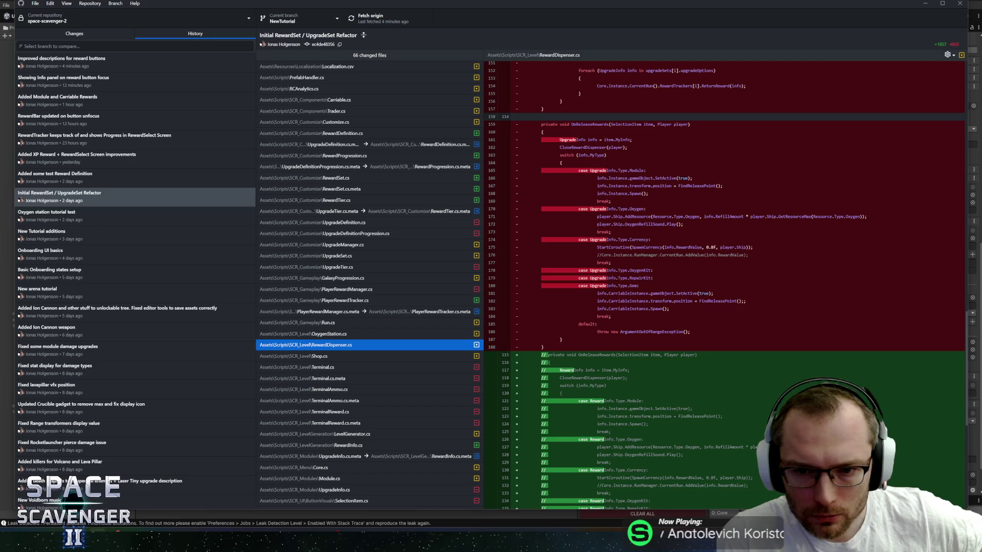
pyautogui.scroll(-6, 723, 284)
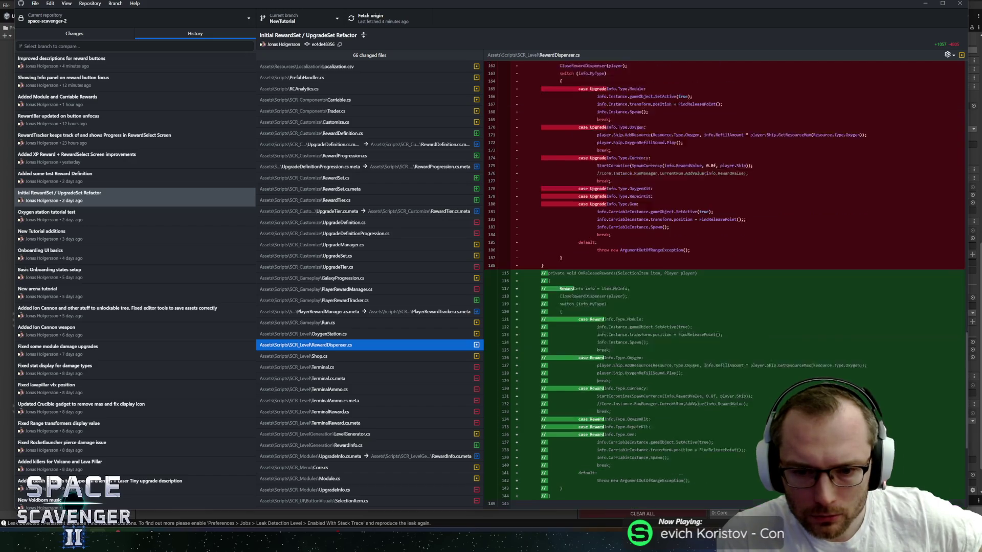
pyautogui.scroll(-4, 723, 284)
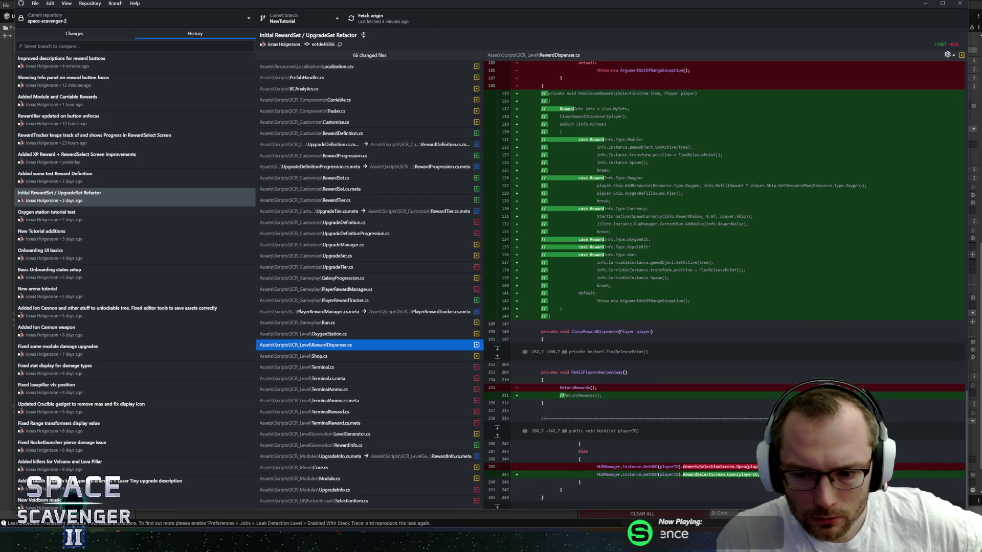
pyautogui.hotkey('alt', 'Tab')
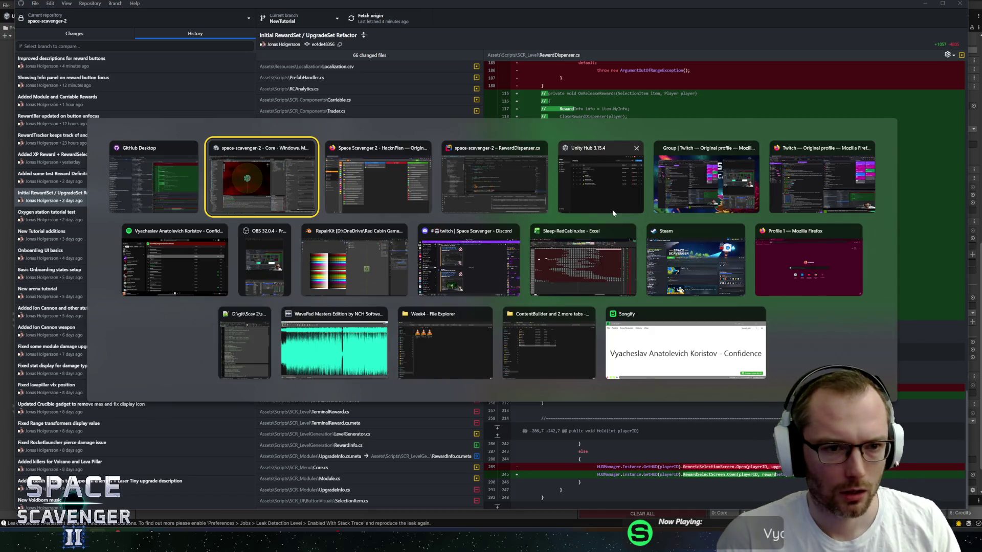
# Step: In Rider, open the Customize class and go to its Open() method on line 281
pyautogui.hotkey('alt', 'Tab')
pyautogui.hotkey('alt', 'Tab')
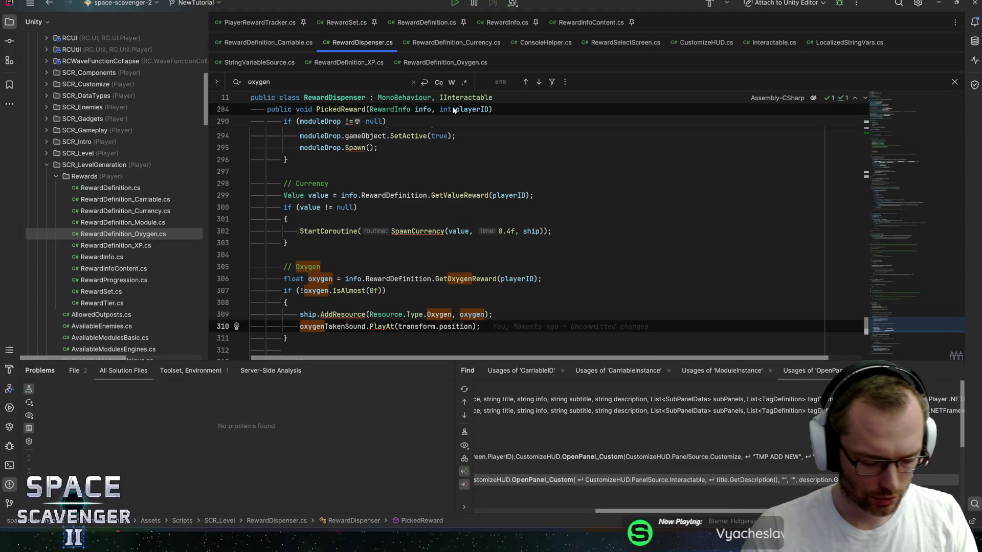
pyautogui.hotkey('ctrl', 'n')
pyautogui.write('cust')
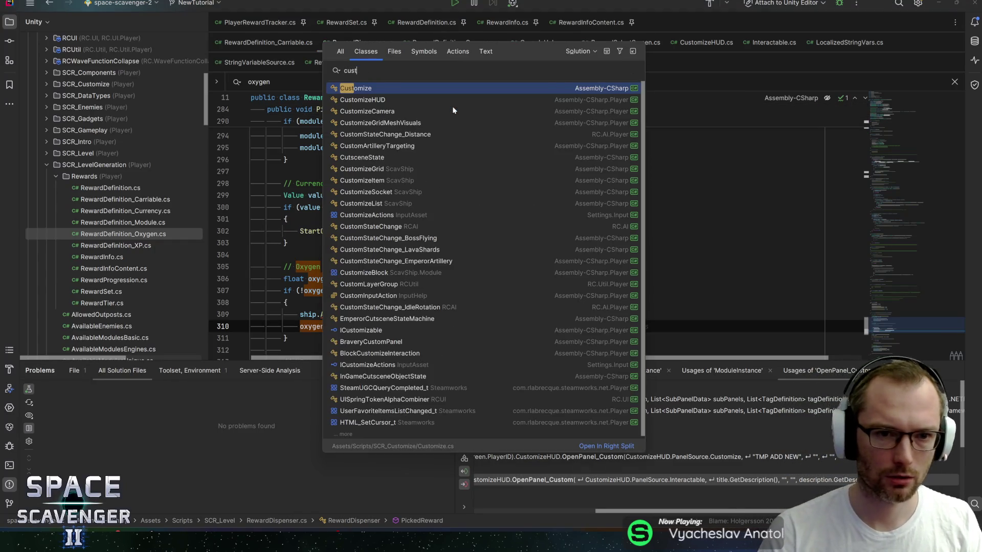
pyautogui.press('Return')
pyautogui.hotkey('ctrl', 'f')
pyautogui.write('open()')
pyautogui.click(331, 203)
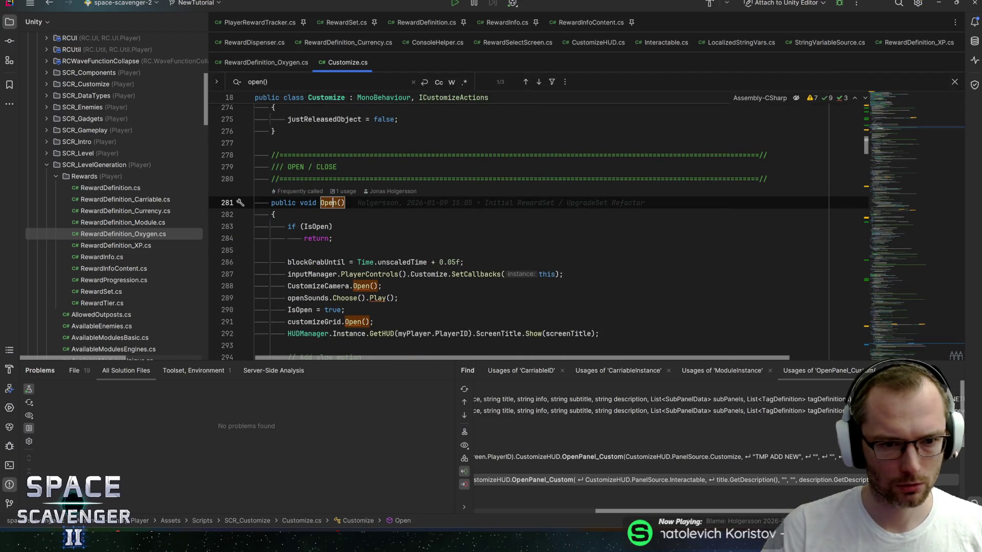
# Step: Trace Open() usages to the OpenCustomize call on line 562 of HumanShipController.cs
pyautogui.click(308, 203)
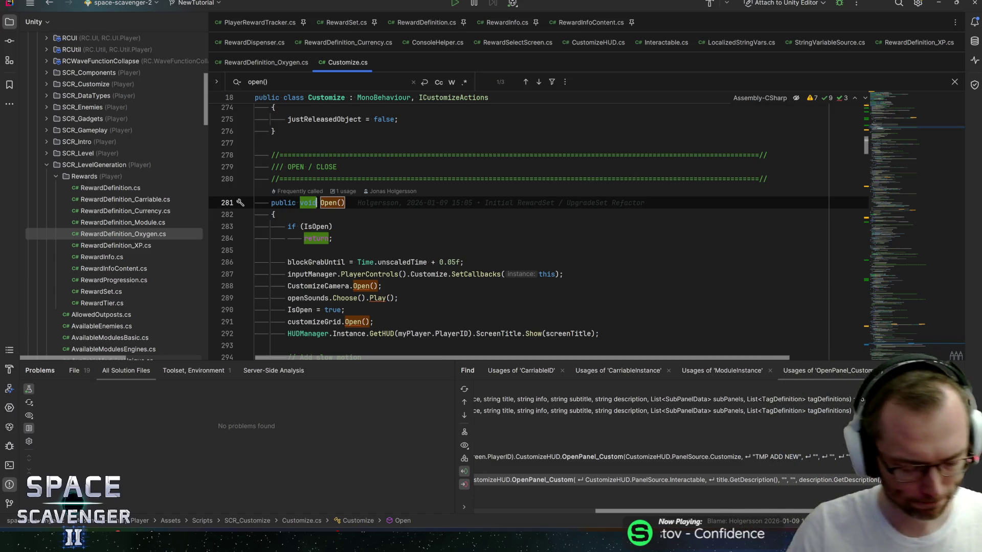
pyautogui.click(344, 192)
pyautogui.click(377, 242)
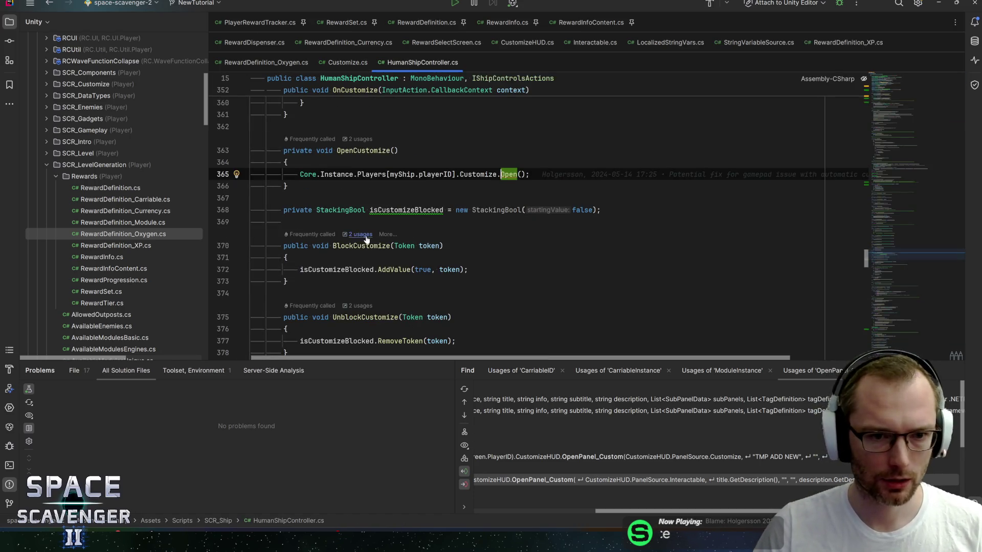
pyautogui.click(361, 139)
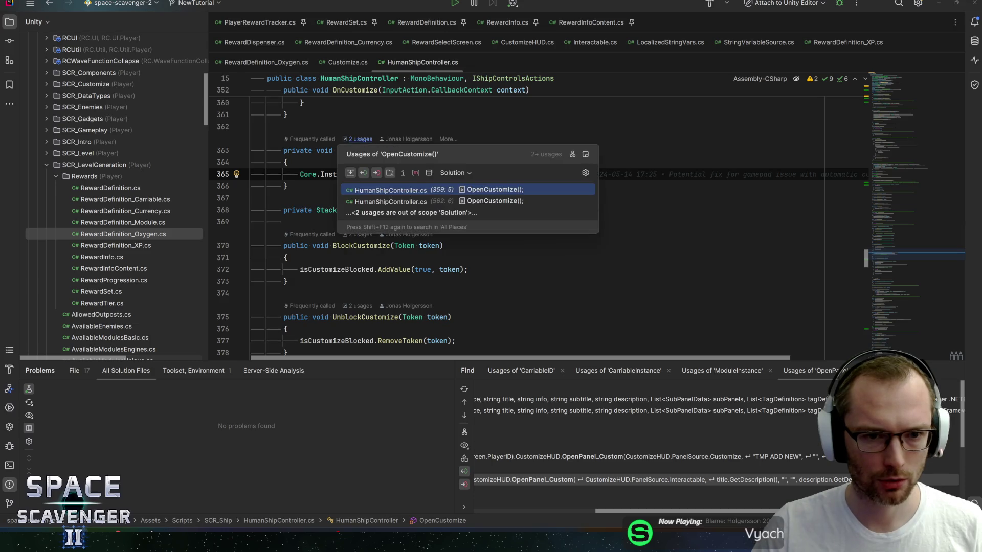
pyautogui.click(432, 200)
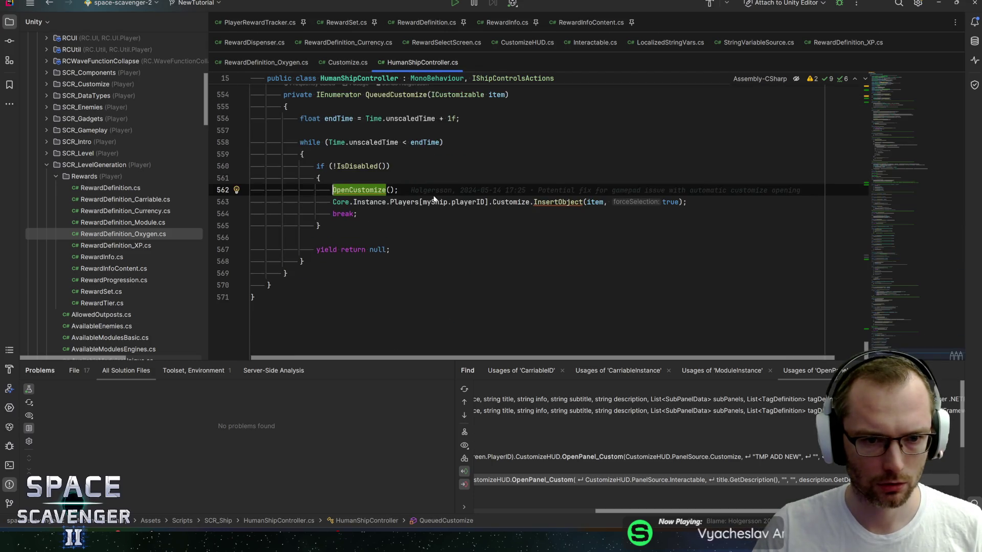
# Step: Follow up to the QueueCustomizeOpen method on line 549, inspect its body, and return to GitHub Desktop
pyautogui.scroll(2, 434, 199)
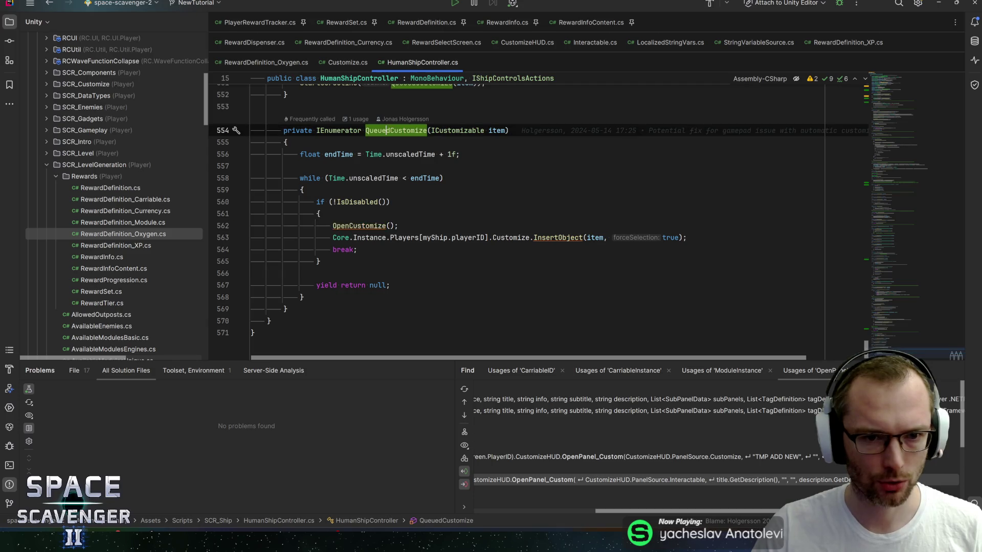
pyautogui.keyDown('ctrl'); pyautogui.click(395, 86); pyautogui.keyUp('ctrl')
pyautogui.click(369, 158)
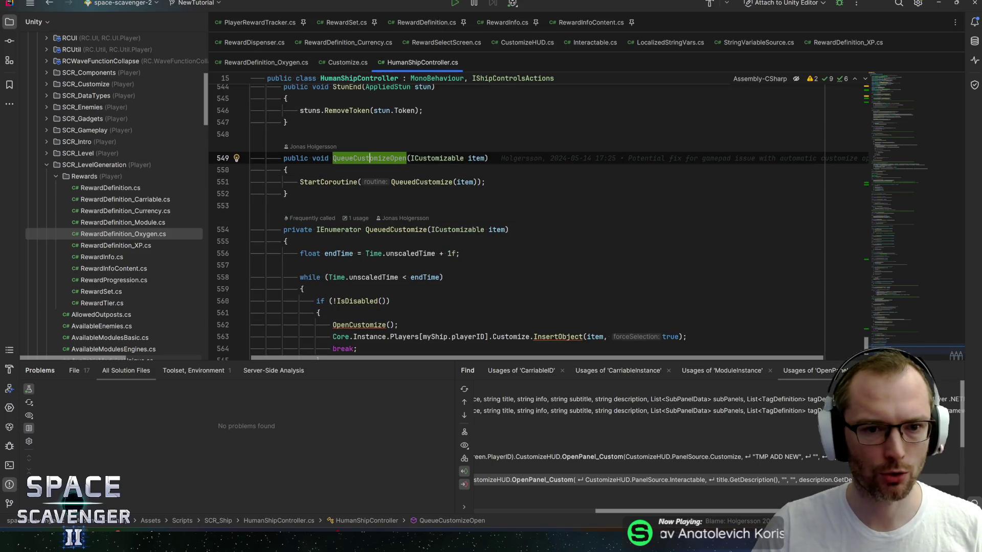
pyautogui.doubleClick(370, 158)
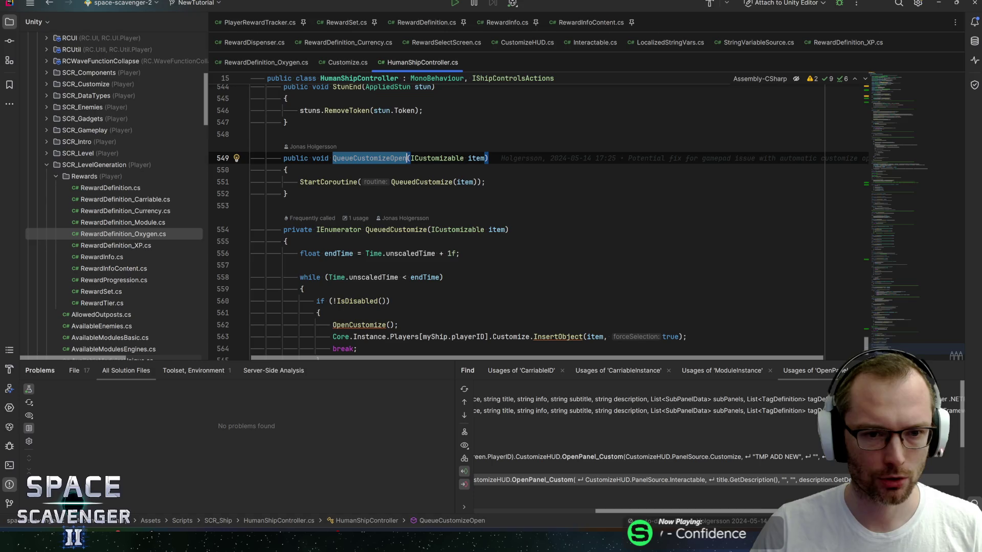
pyautogui.scroll(-1, 399, 204)
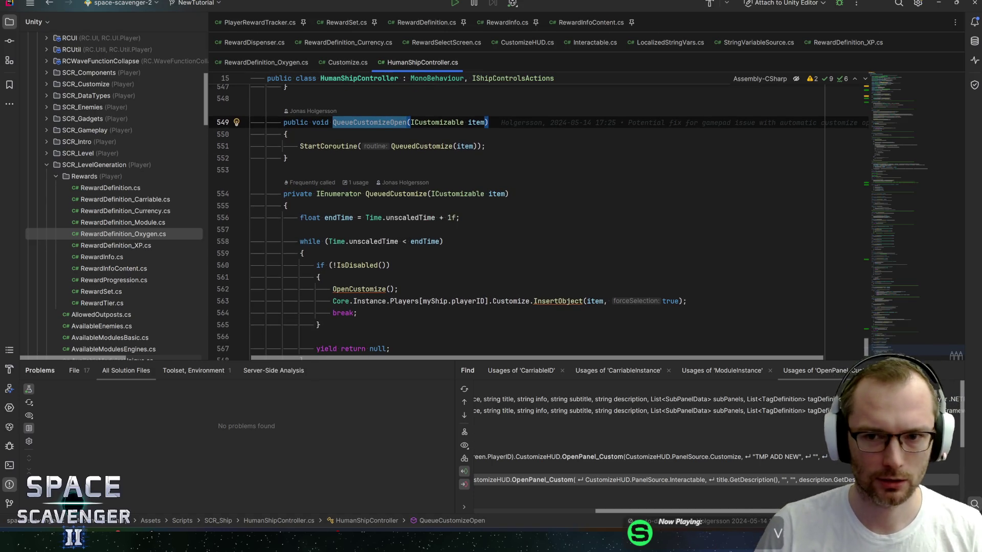
pyautogui.click(300, 146)
pyautogui.click(286, 134)
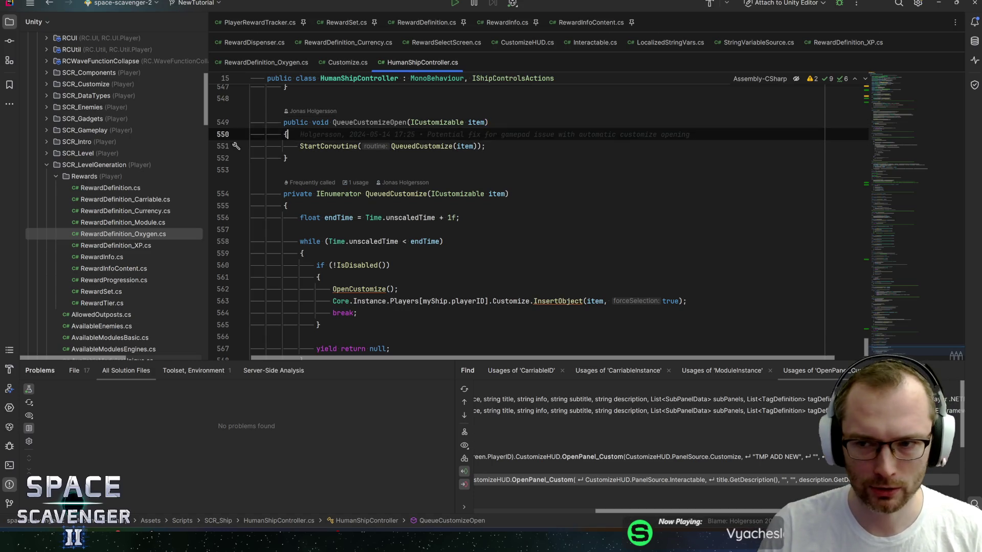
pyautogui.scroll(2, 537, 220)
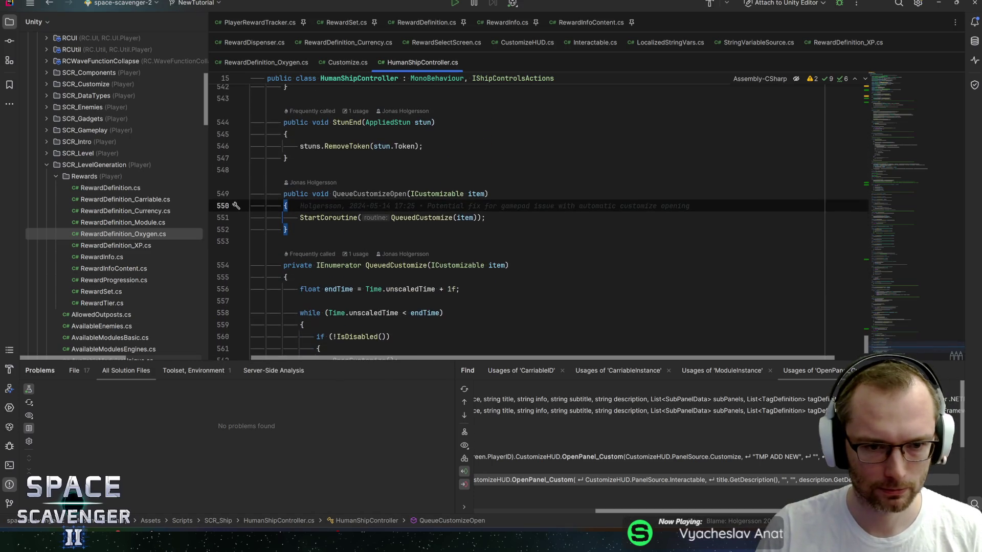
pyautogui.hotkey('alt', 'Tab')
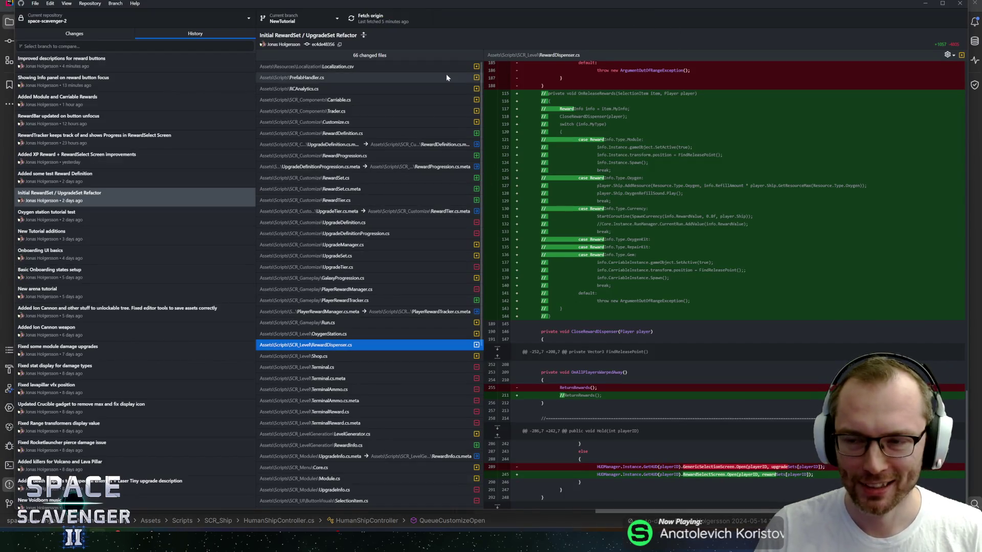
pyautogui.hotkey('alt', 'Tab')
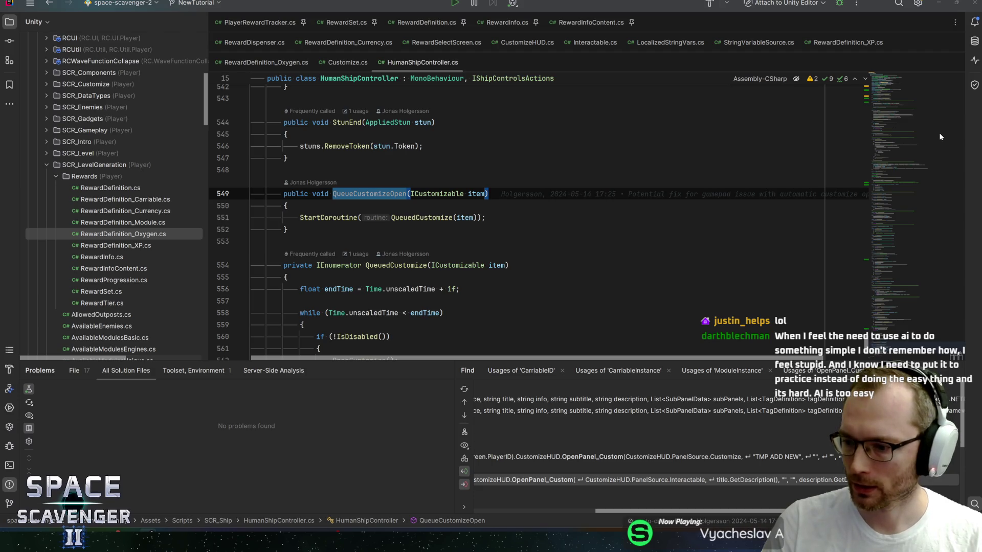
pyautogui.hotkey('ctrl', 'alt', 'g')
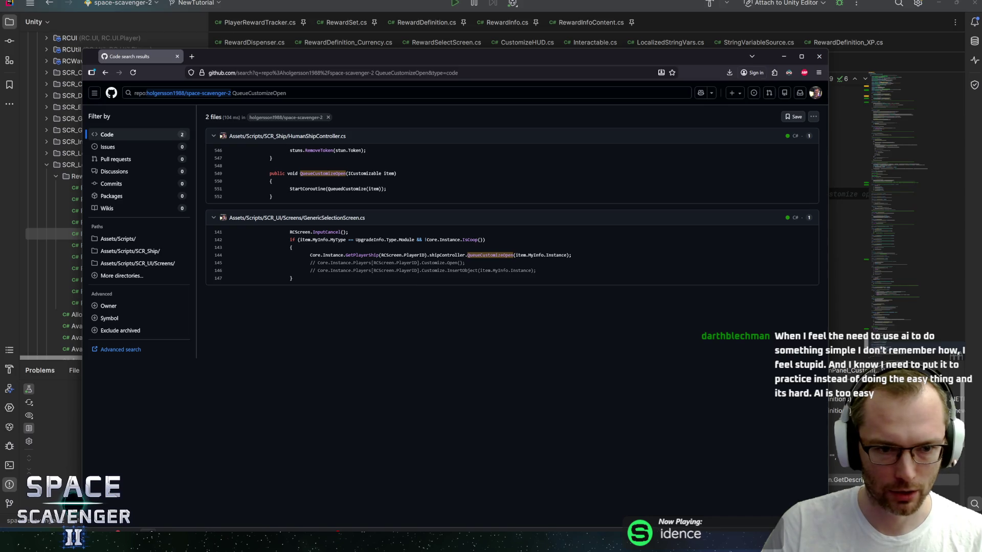
# Step: Copy lines 141–147 from the GenericSelectionScreen.cs search result, then open that file
pyautogui.moveTo(289, 231)
pyautogui.mouseDown()
pyautogui.moveTo(460, 263)
pyautogui.moveTo(329, 280)
pyautogui.mouseUp()
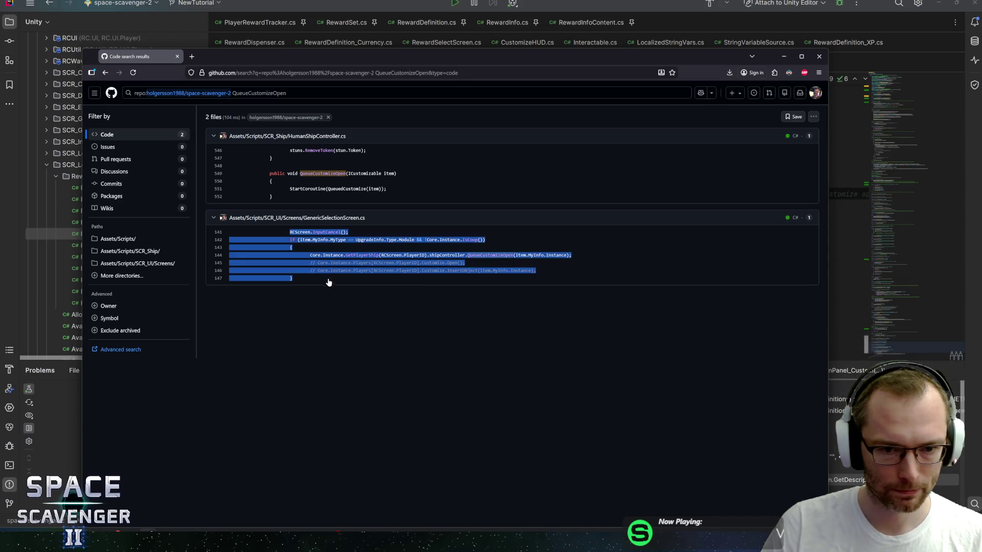
pyautogui.rightClick(330, 263)
pyautogui.click(337, 269)
pyautogui.click(304, 292)
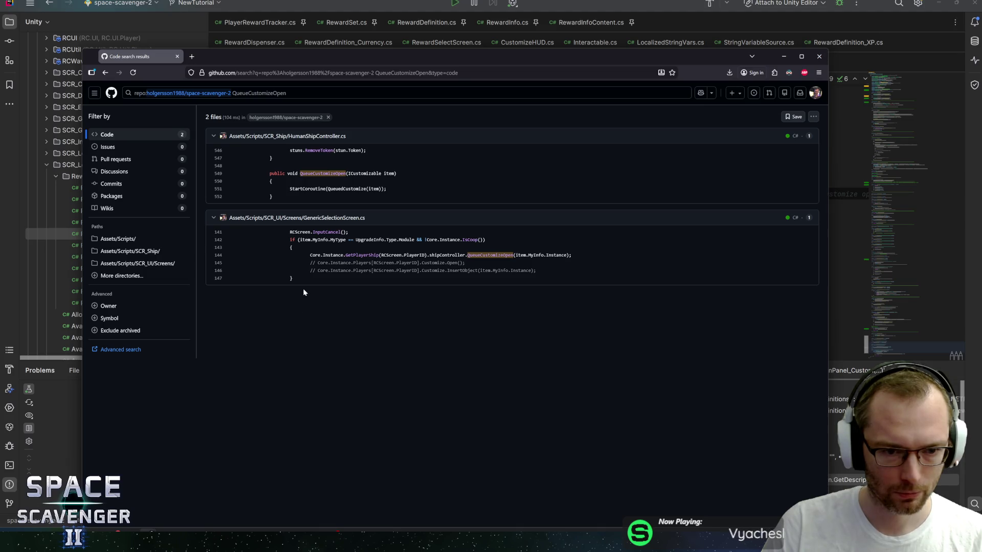
pyautogui.moveTo(290, 232); pyautogui.dragTo(333, 277)
pyautogui.rightClick(316, 240)
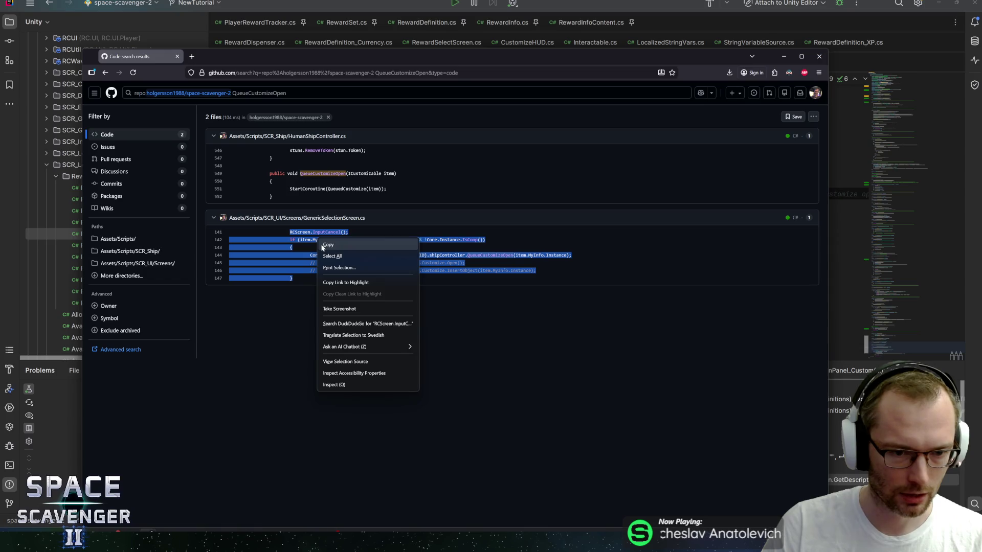
pyautogui.click(331, 245)
pyautogui.click(362, 320)
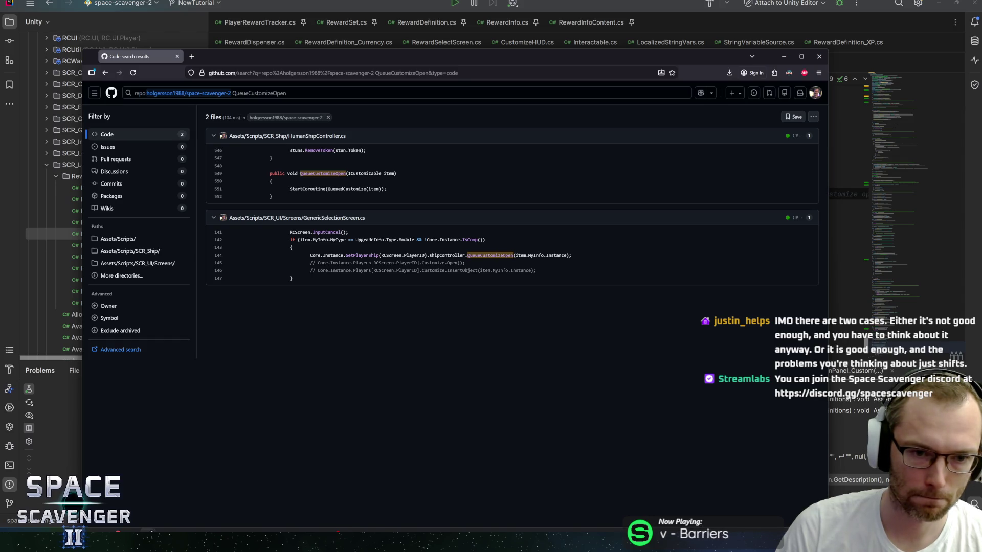
pyautogui.click(316, 220)
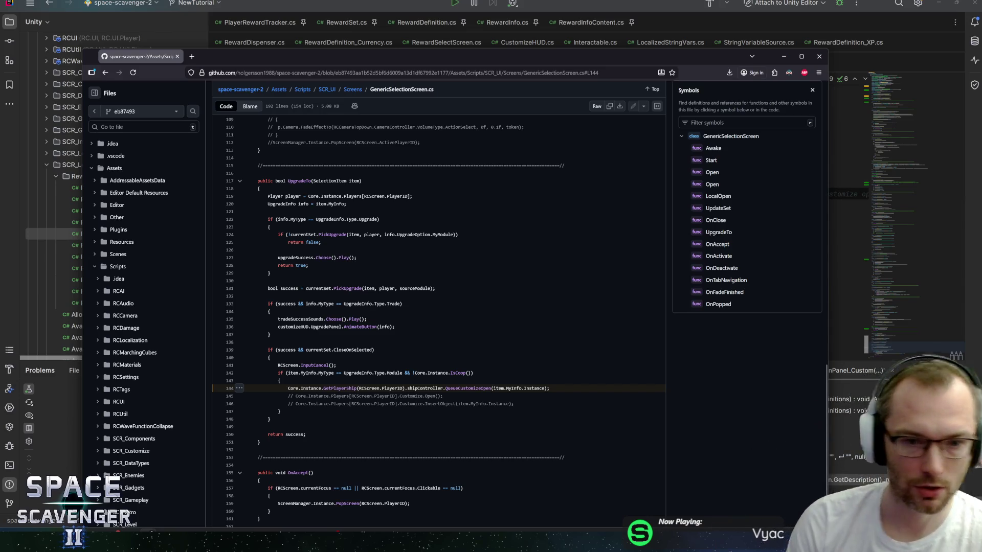
# Step: Read the UpgradeTo method around line 144, then return to Rider's class search
pyautogui.scroll(1, 438, 320)
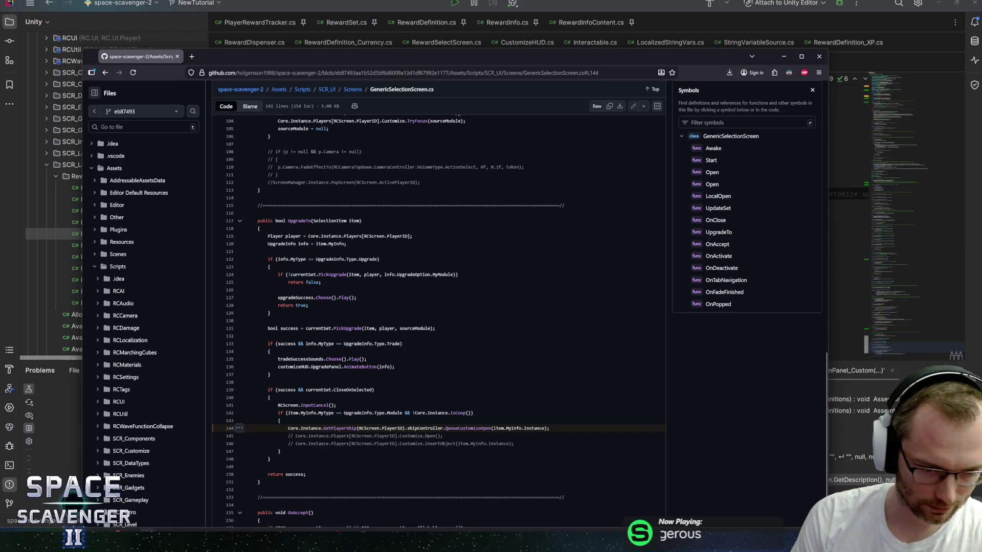
pyautogui.scroll(-1, 438, 323)
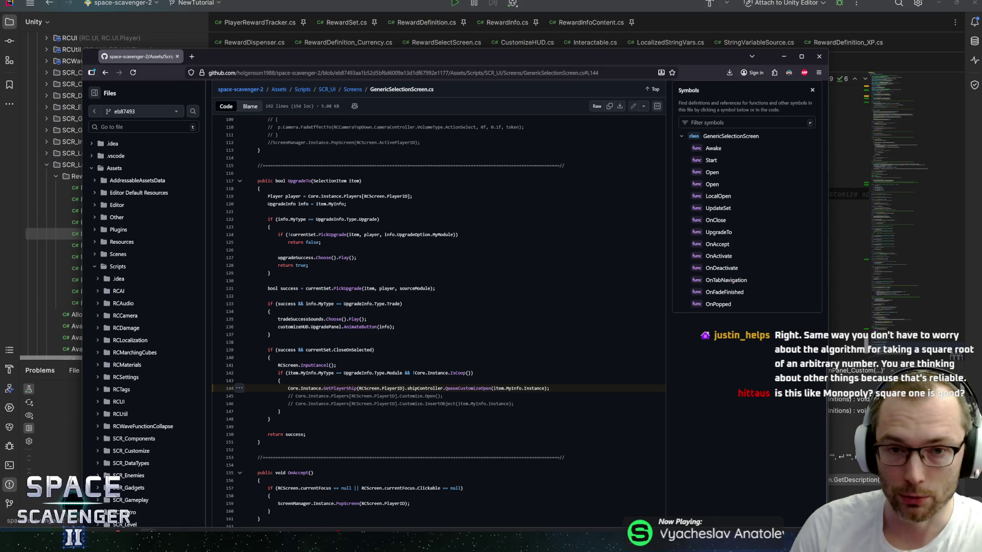
pyautogui.click(337, 2)
pyautogui.hotkey('ctrl', 'n')
# Step: Search classes for 'marching' and open the MarchingGrid class
pyautogui.write('marching')
pyautogui.press('Return')
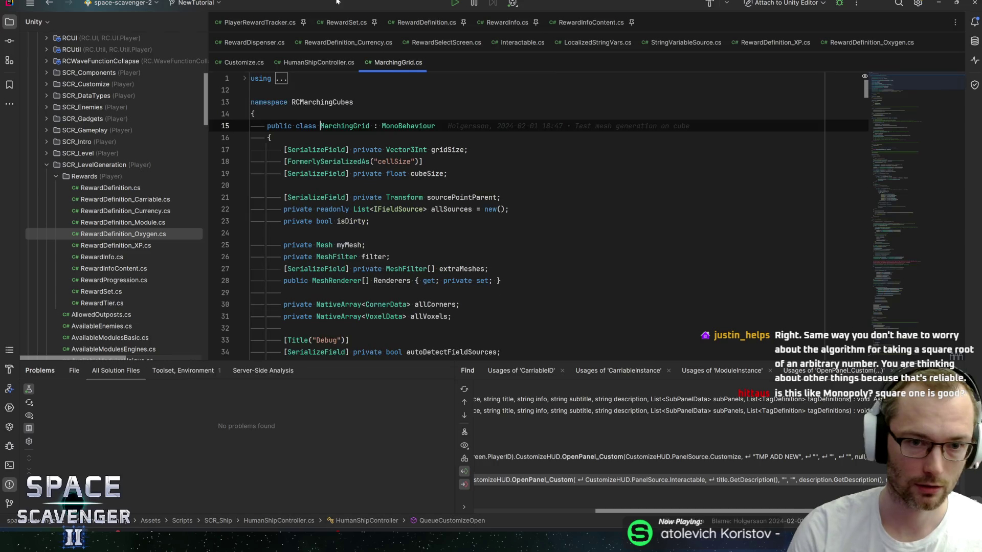
pyautogui.scroll(-3, 923, 110)
pyautogui.scroll(3, 923, 110)
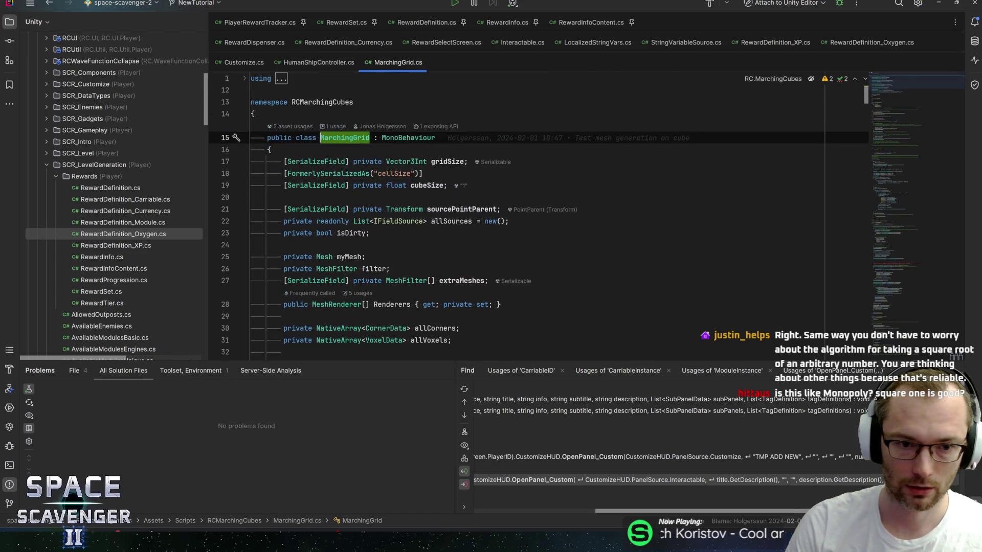
# Step: Search all result types for 'march', open MarchingGrid.cs, and expand the RCMarchingCubes folder
pyautogui.hotkey('ctrl', 'n')
pyautogui.press('BackSpace')
pyautogui.press('BackSpace')
pyautogui.press('BackSpace')
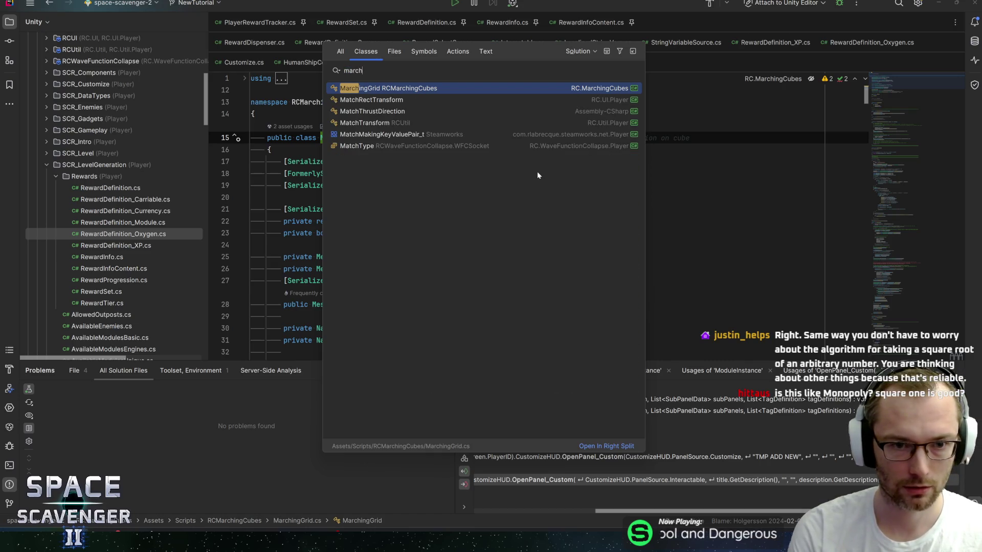
pyautogui.write('ingcu')
pyautogui.hotkey('ctrl', 'BackSpace')
pyautogui.write('cub')
pyautogui.hotkey('ctrl', 'BackSpace')
pyautogui.write('march')
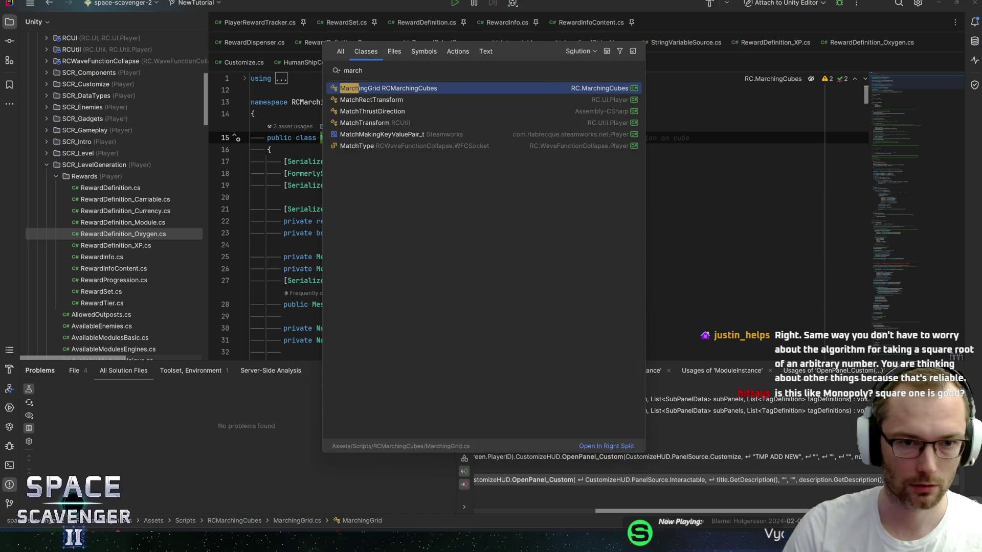
pyautogui.click(340, 51)
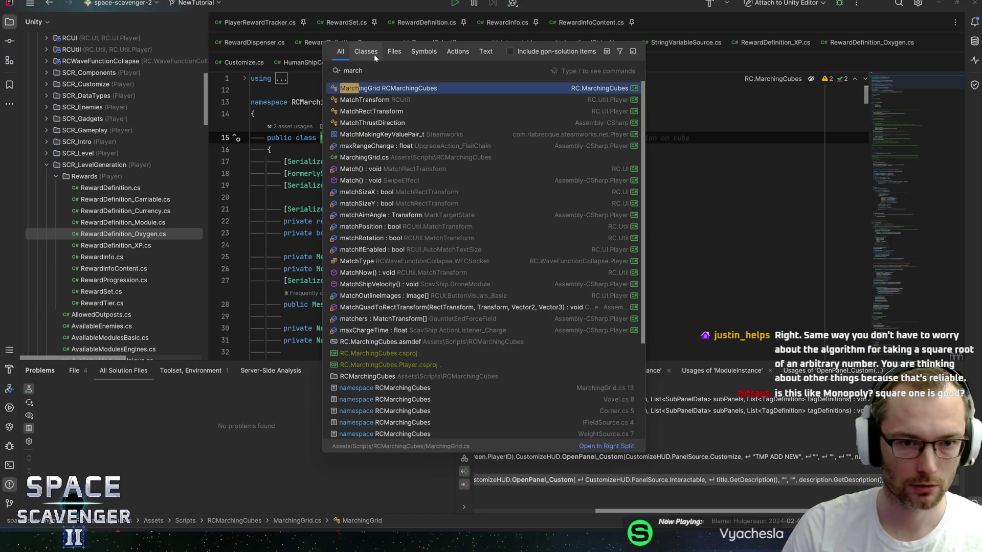
pyautogui.hotkey('ctrl', 'a')
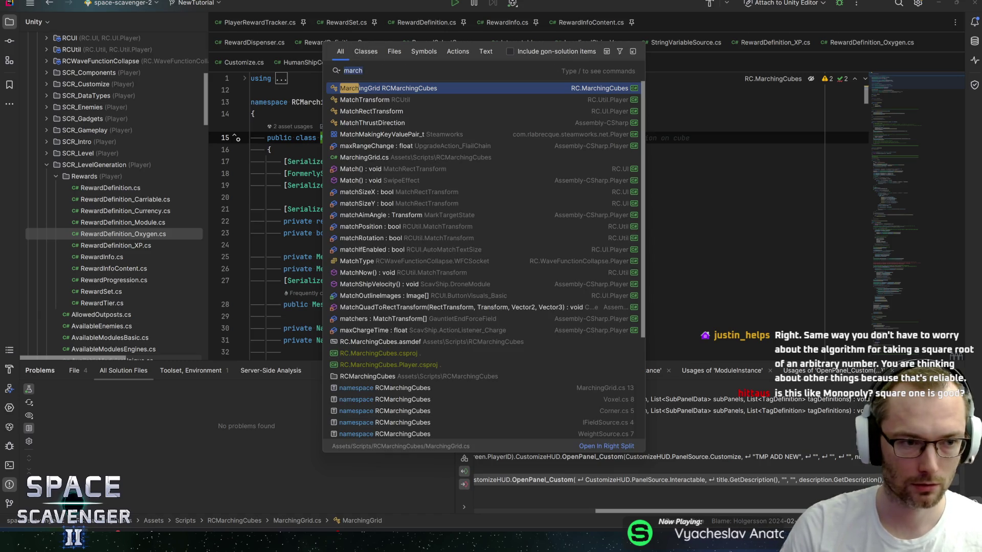
pyautogui.press('Return')
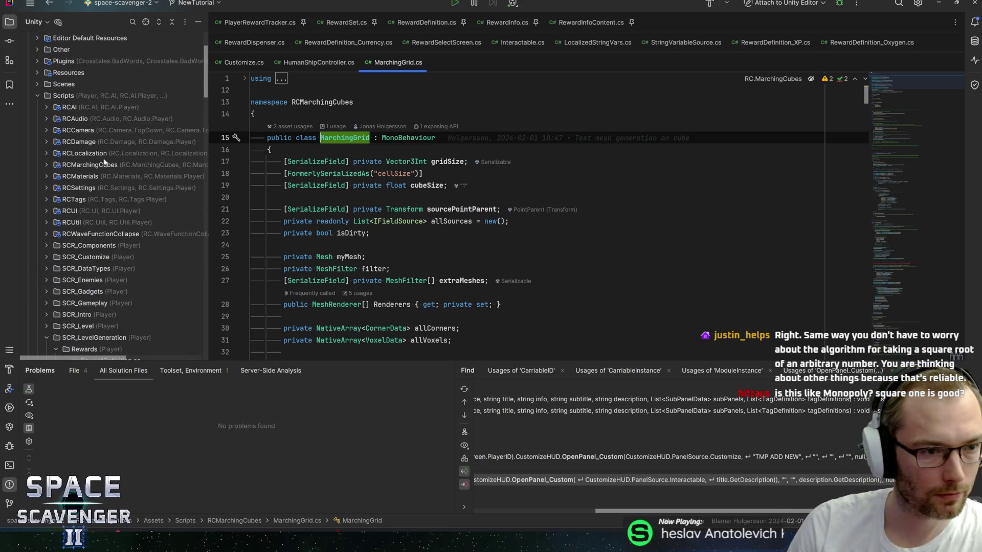
pyautogui.doubleClick(82, 165)
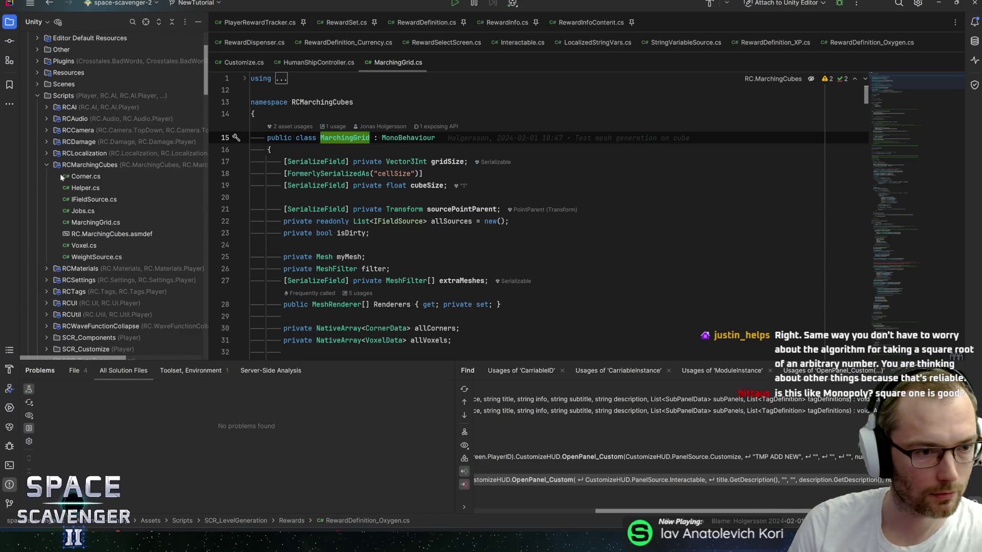
# Step: Open Helper.cs and examine the Triangulation array and the brace pairing on line 262
pyautogui.doubleClick(83, 188)
pyautogui.moveTo(300, 161)
pyautogui.mouseDown()
pyautogui.moveTo(559, 244)
pyautogui.moveTo(639, 439)
pyautogui.moveTo(620, 447)
pyautogui.moveTo(587, 434)
pyautogui.moveTo(358, 284)
pyautogui.moveTo(327, 235)
pyautogui.mouseUp()
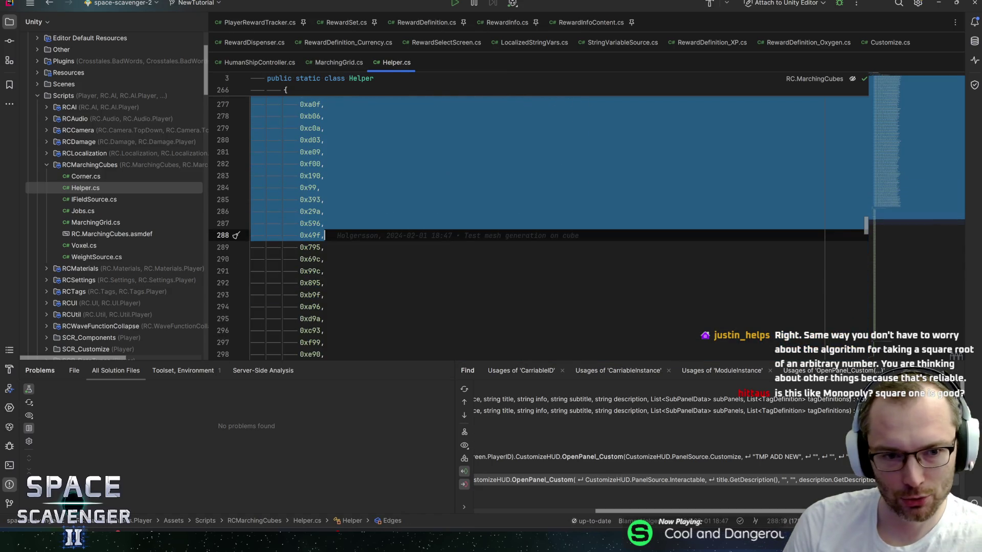
pyautogui.scroll(10, 358, 265)
pyautogui.click(365, 294)
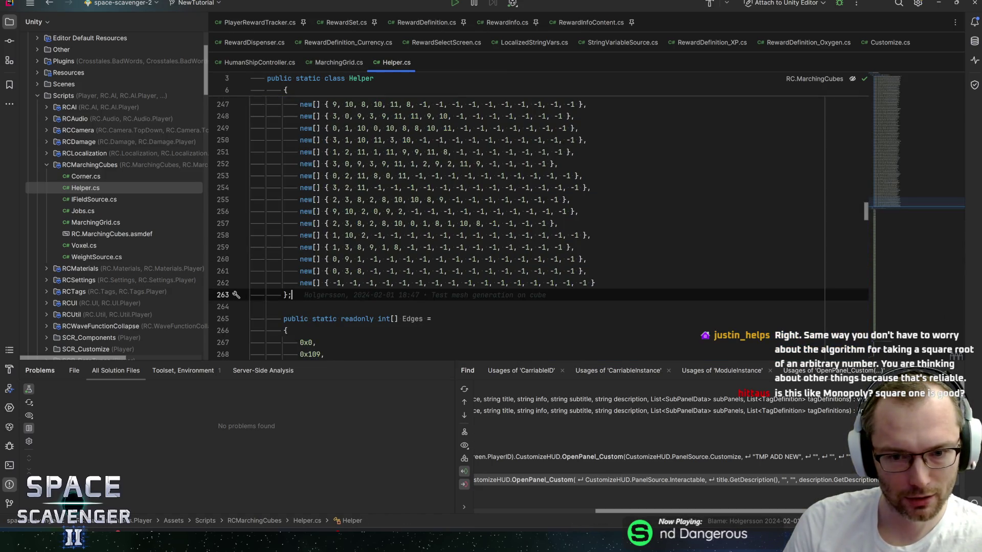
pyautogui.click(594, 283)
pyautogui.scroll(-2, 511, 230)
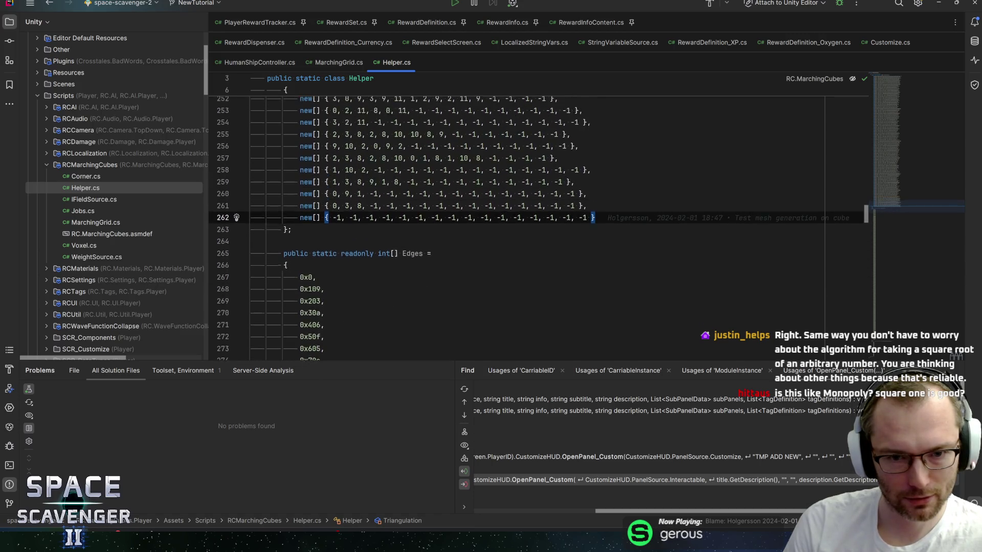
pyautogui.moveTo(905, 202)
pyautogui.mouseDown()
pyautogui.moveTo(912, 80)
pyautogui.moveTo(903, 210)
pyautogui.moveTo(922, 342)
pyautogui.moveTo(905, 81)
pyautogui.mouseUp()
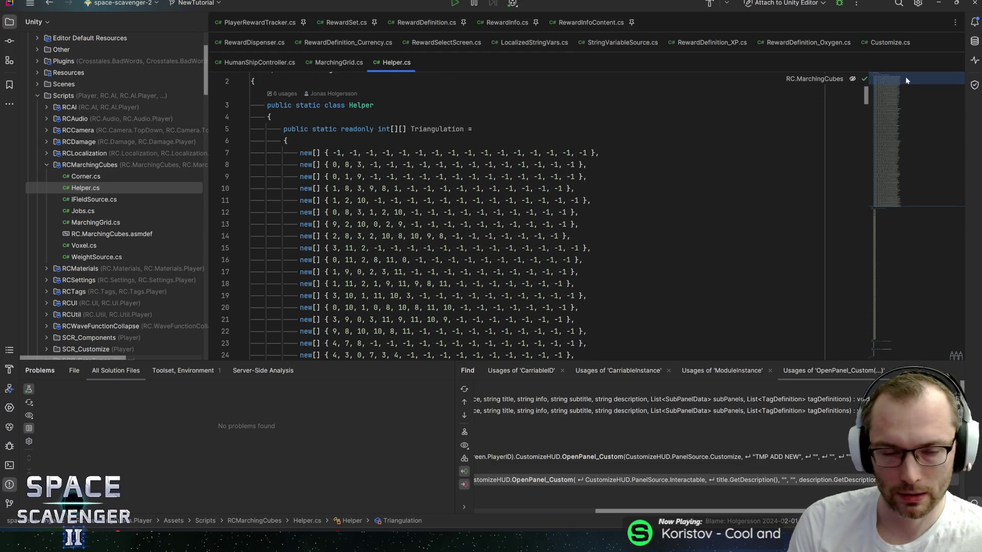
# Step: Check the first Triangulation row's history, then close Helper.cs and MarchingGrid.cs
pyautogui.click(599, 152)
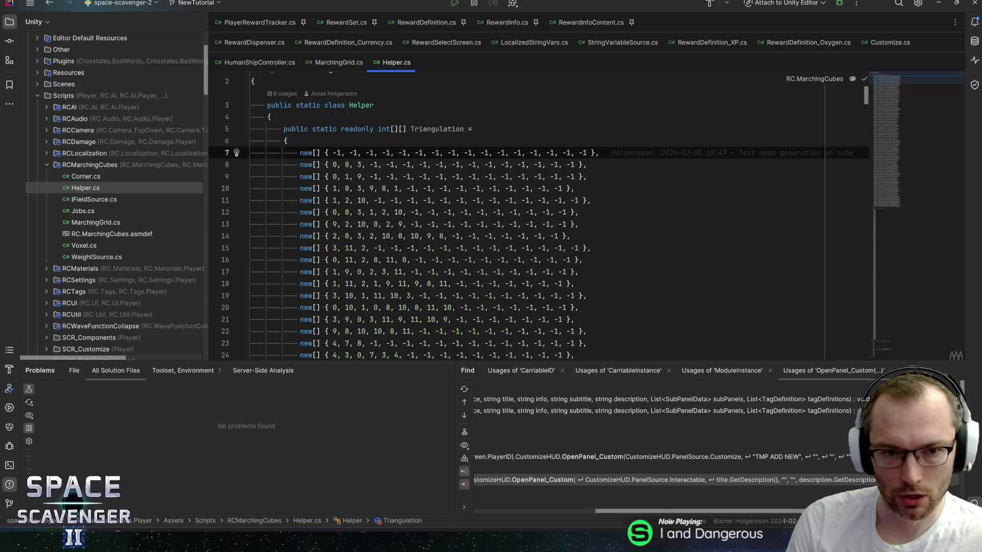
pyautogui.moveTo(903, 82)
pyautogui.mouseDown()
pyautogui.moveTo(902, 286)
pyautogui.moveTo(913, 354)
pyautogui.moveTo(900, 58)
pyautogui.mouseUp()
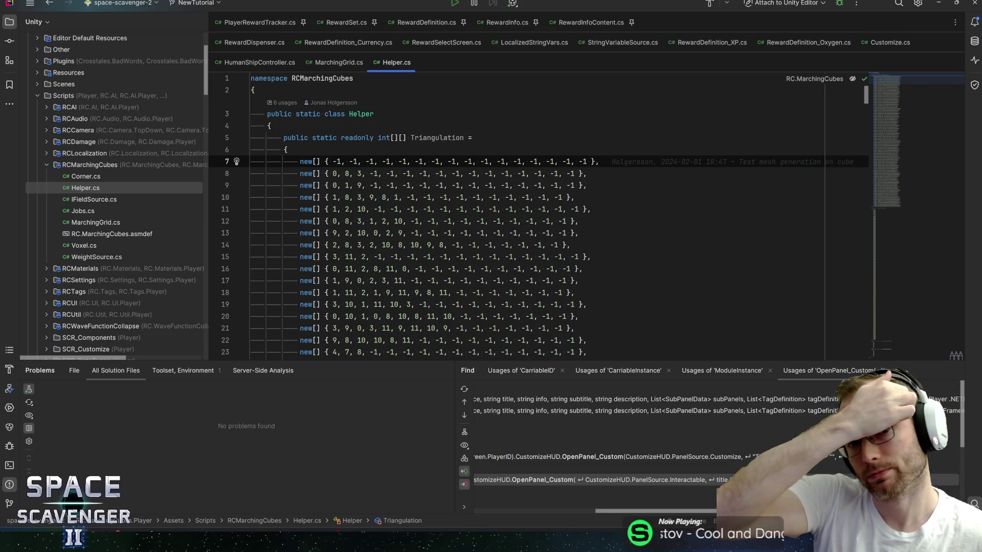
pyautogui.middleClick(398, 64)
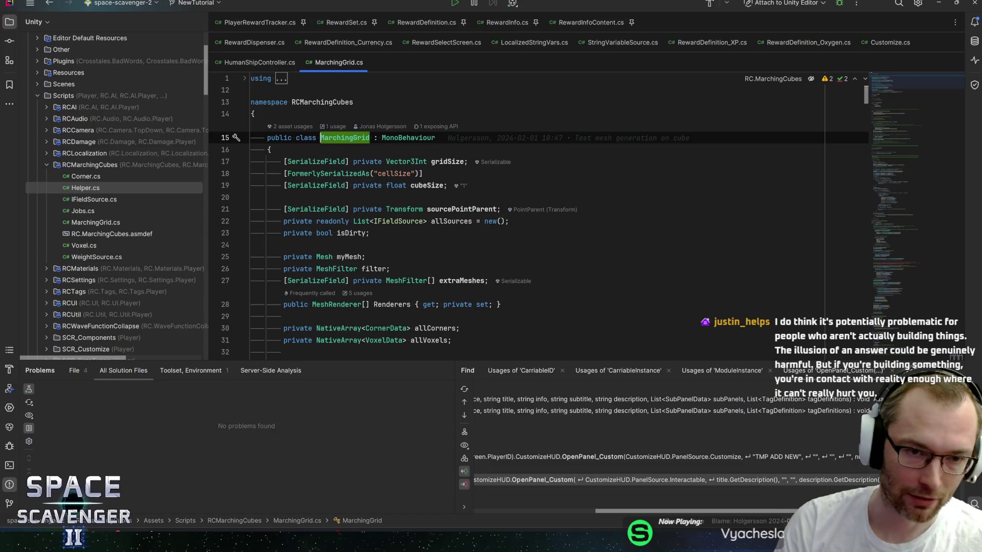
pyautogui.hotkey('ctrl', 'F4')
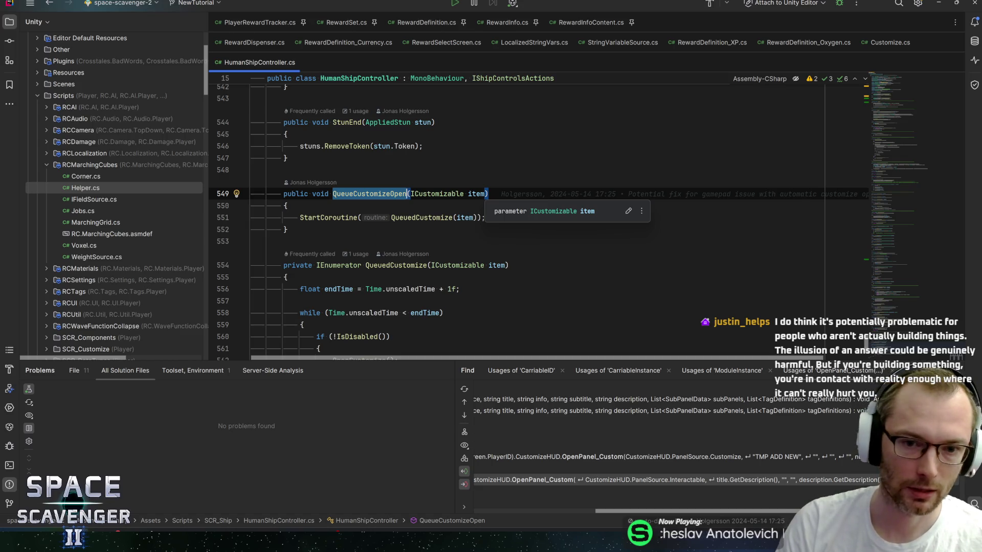
# Step: Inspect the QueuedCustomize call on line 551 and where item is used in QueueCustomizeOpen
pyautogui.click(489, 194)
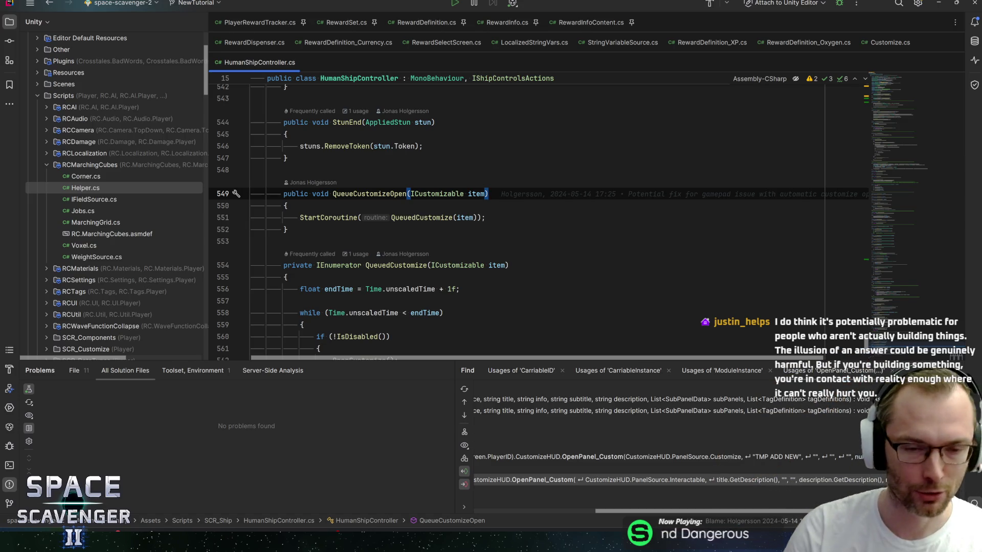
pyautogui.click(285, 206)
pyautogui.click(414, 217)
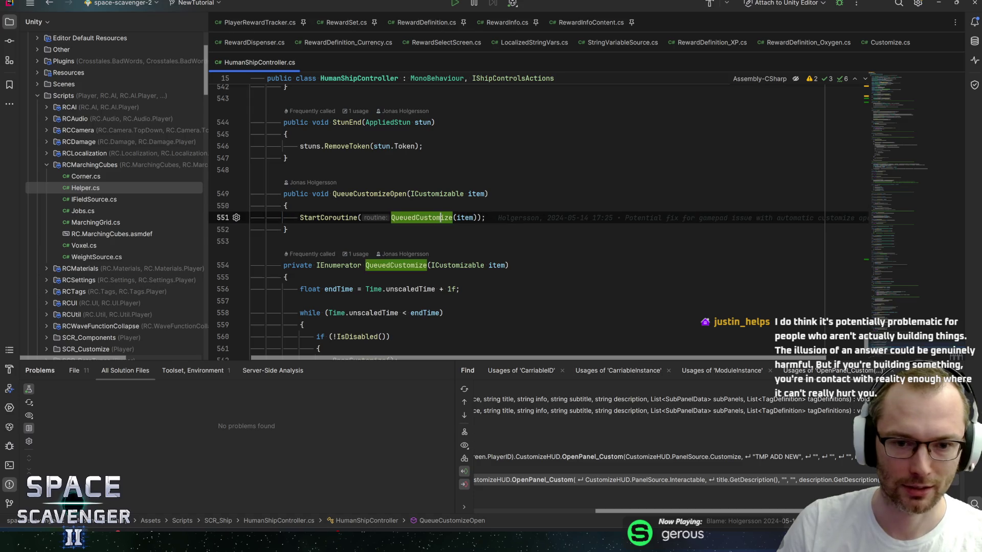
pyautogui.click(458, 217)
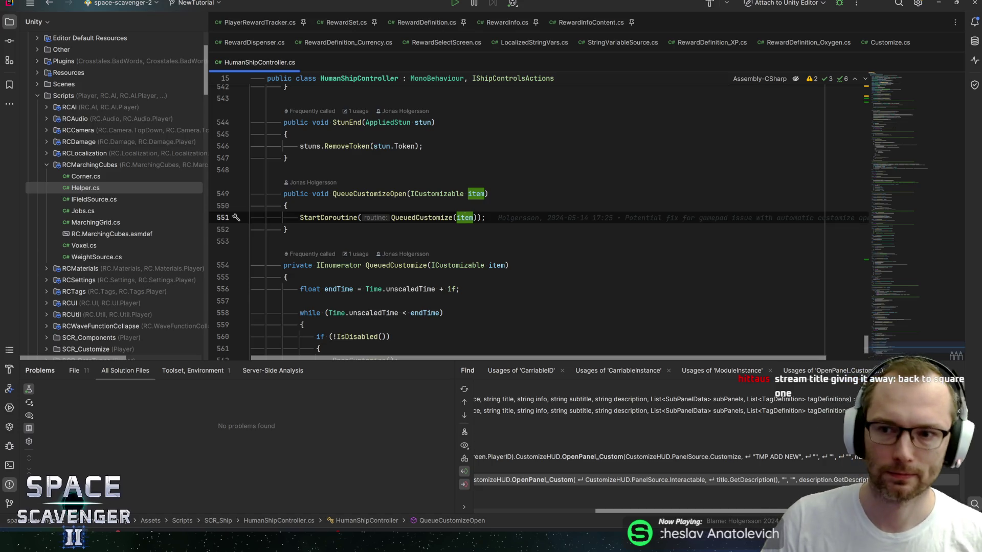
pyautogui.click(407, 194)
# Step: Move up to the StunEnd signature, then navigate back twice to MarchingGrid.cs
pyautogui.press('Up')
pyautogui.press('Up')
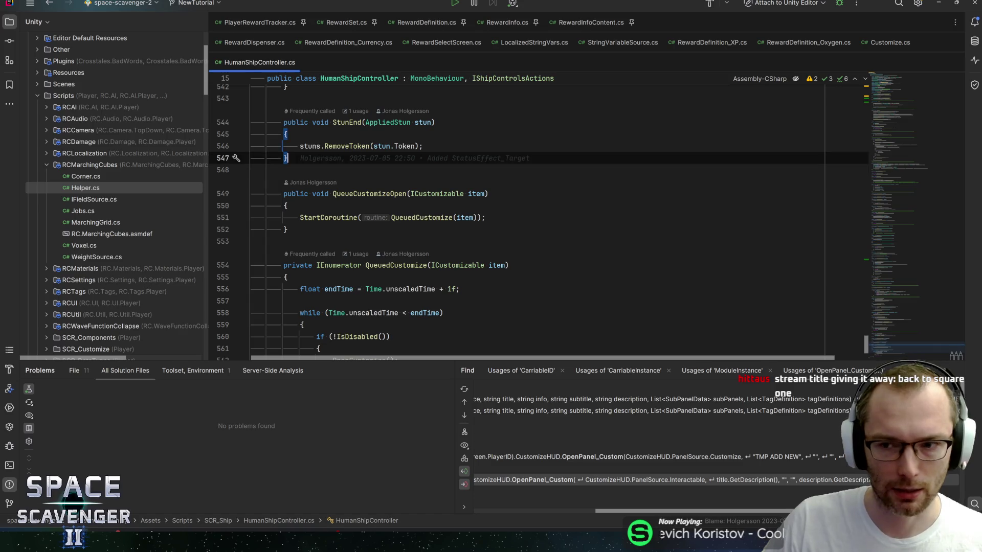
pyautogui.press('Up')
pyautogui.press('Up')
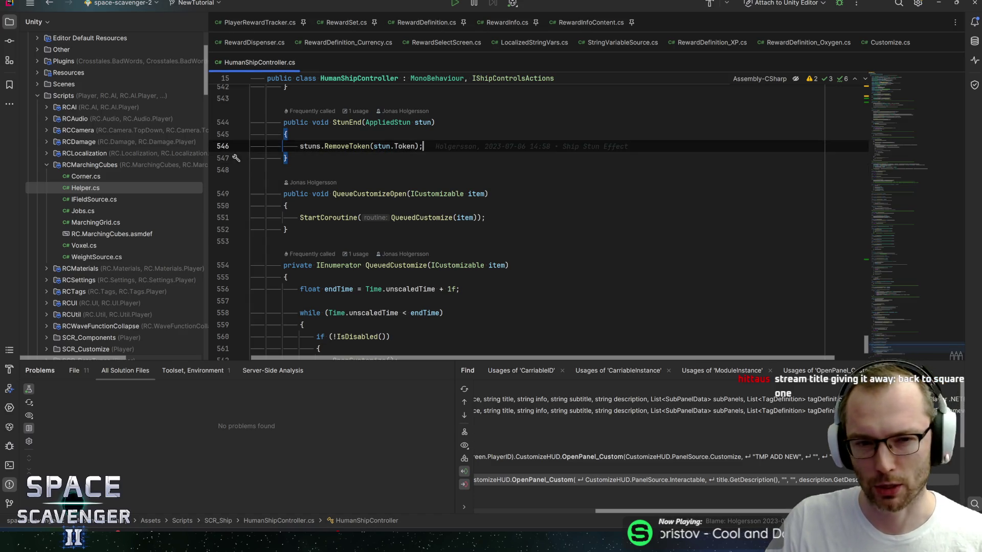
pyautogui.press('Up')
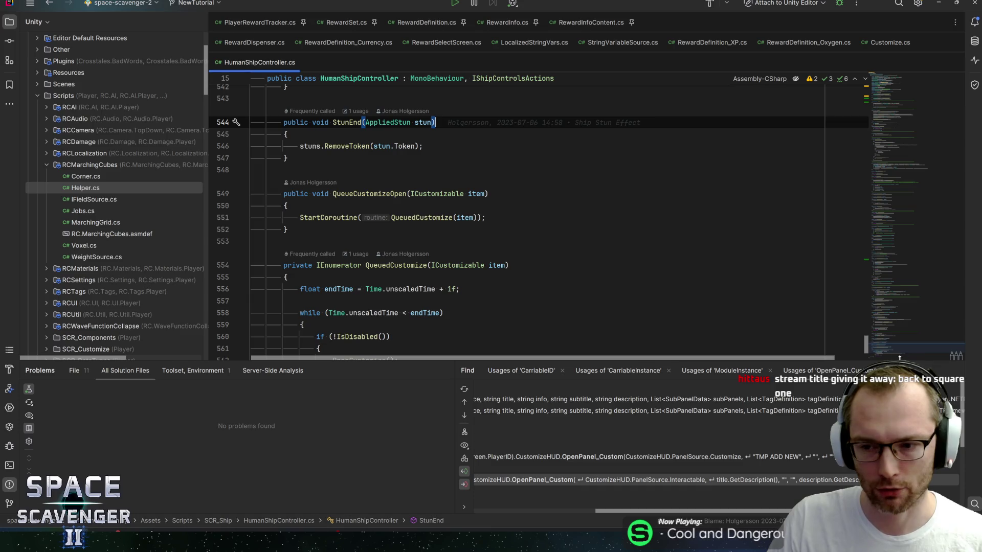
pyautogui.scroll(-1, 897, 348)
pyautogui.moveTo(897, 348); pyautogui.dragTo(888, 84)
pyautogui.hotkey('ctrl', '-')
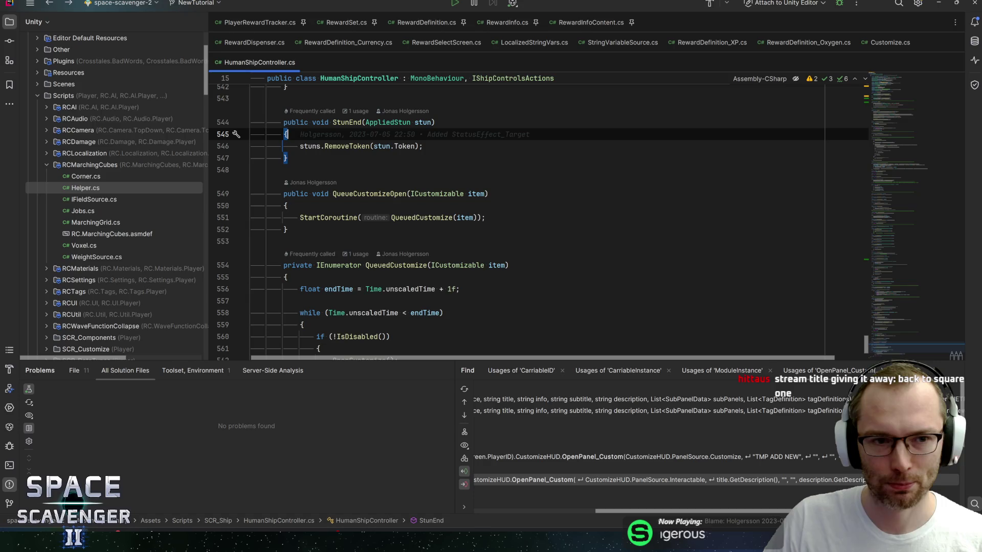
pyautogui.hotkey('ctrl', '-')
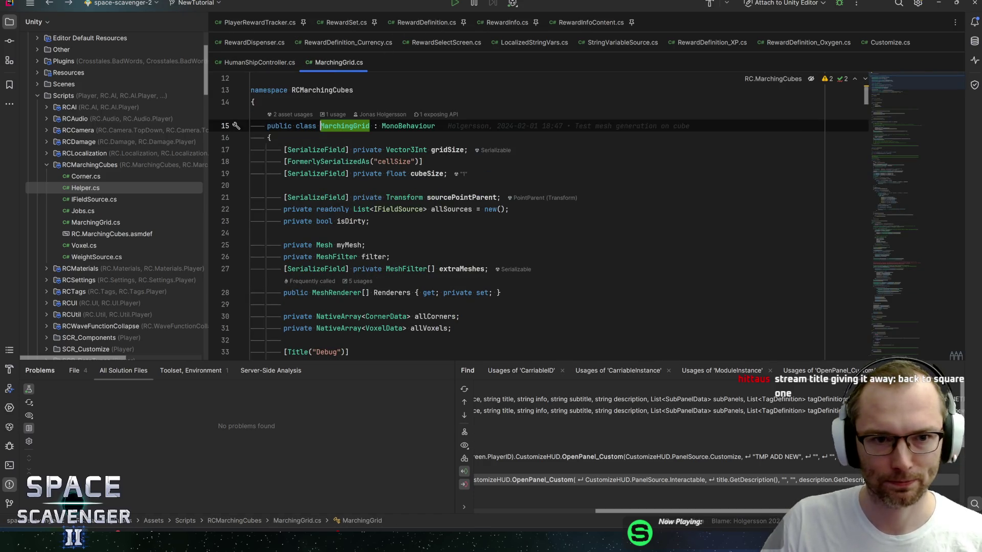
# Step: Close MarchingGrid.cs and go to the block comment at line 17 of StringVariableSource.cs
pyautogui.middleClick(323, 65)
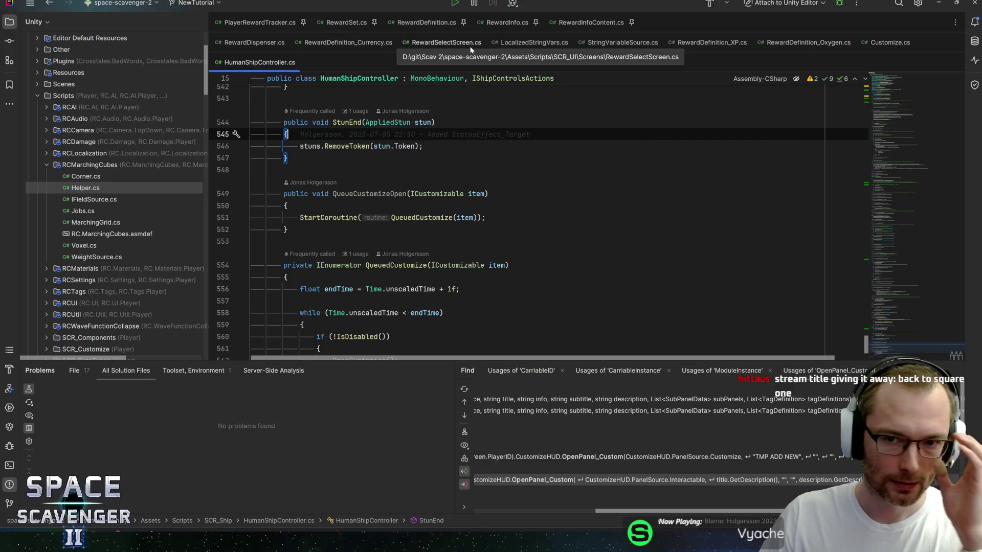
pyautogui.click(587, 29)
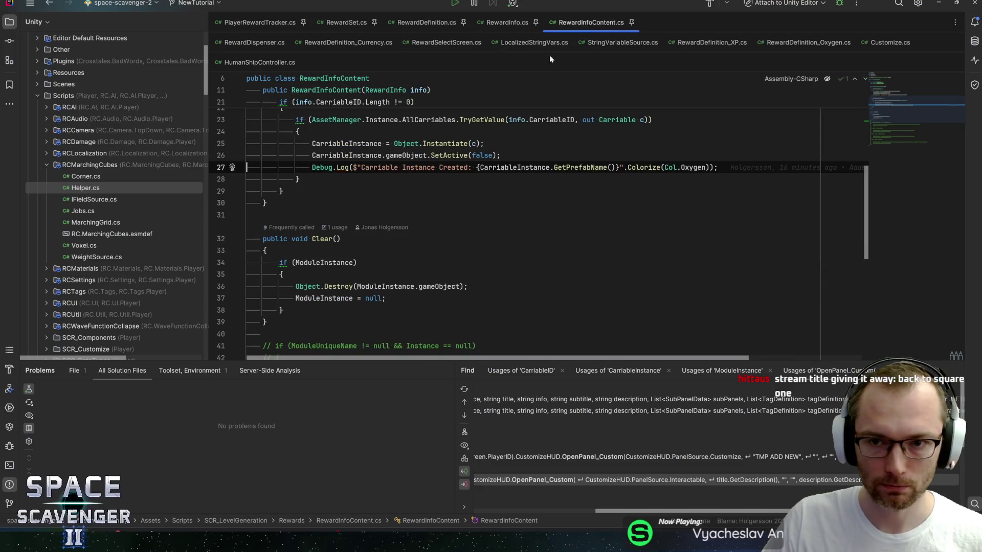
pyautogui.click(622, 43)
pyautogui.hotkey('ctrl', 'f')
pyautogui.write('overr')
pyautogui.click(278, 157)
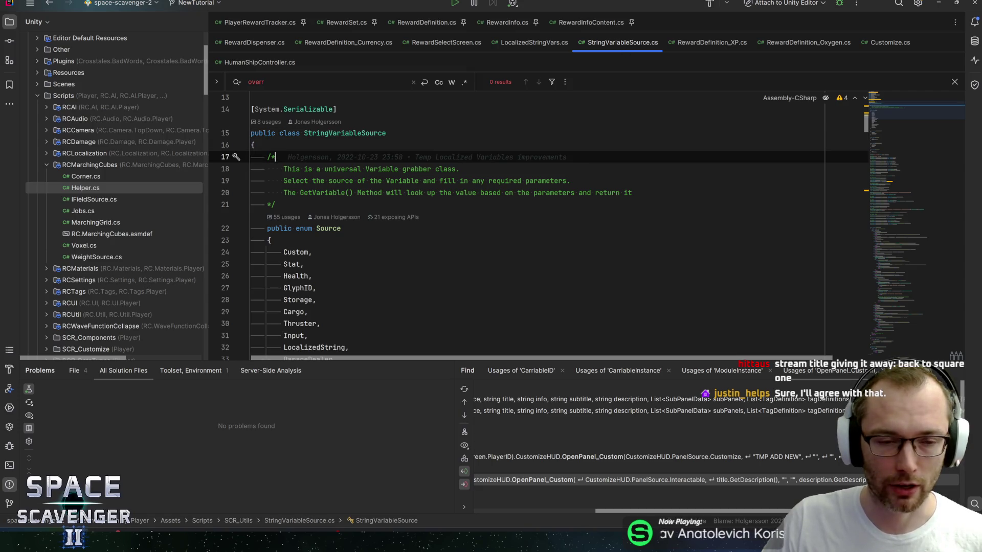
# Step: Re-indent comment lines 18 and 19 evenly under the opening /*
pyautogui.press('Down')
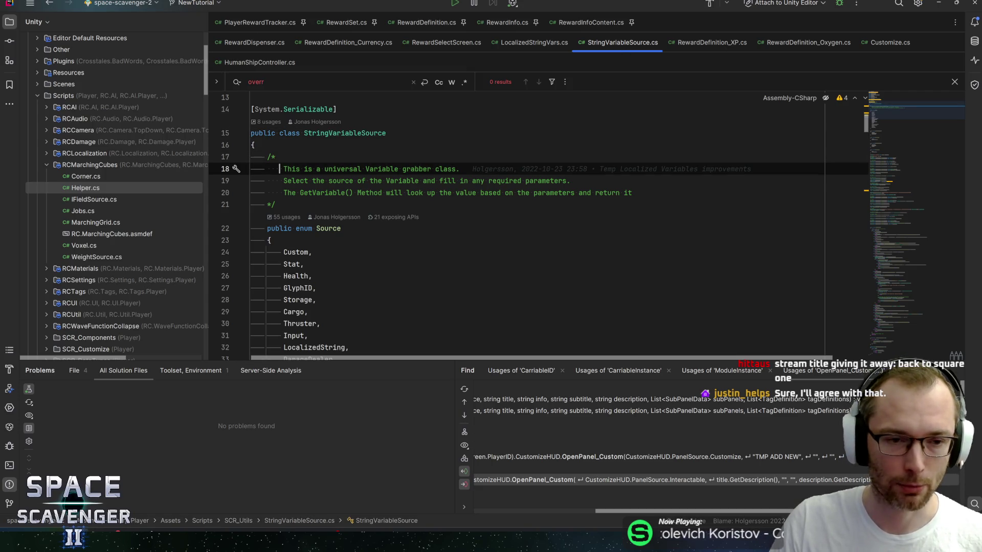
pyautogui.hotkey('shift', 'Up')
pyautogui.press('Return')
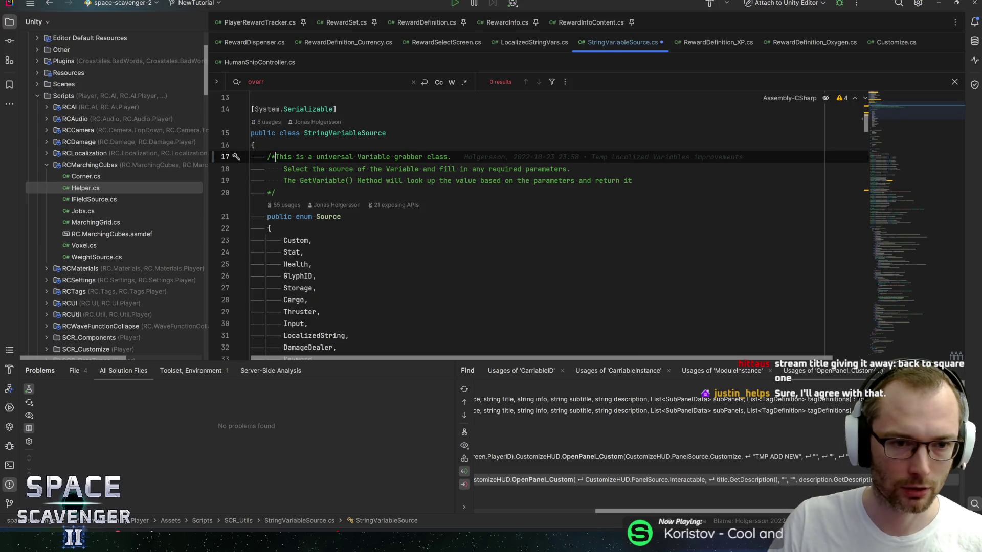
pyautogui.press('Down')
pyautogui.hotkey('ctrl', 'shift', 'Left')
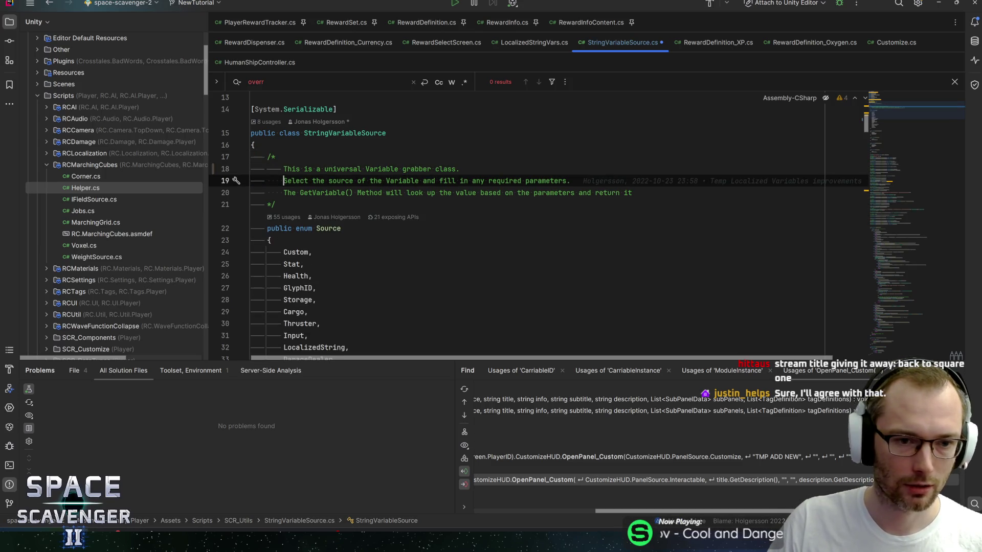
pyautogui.press('Right')
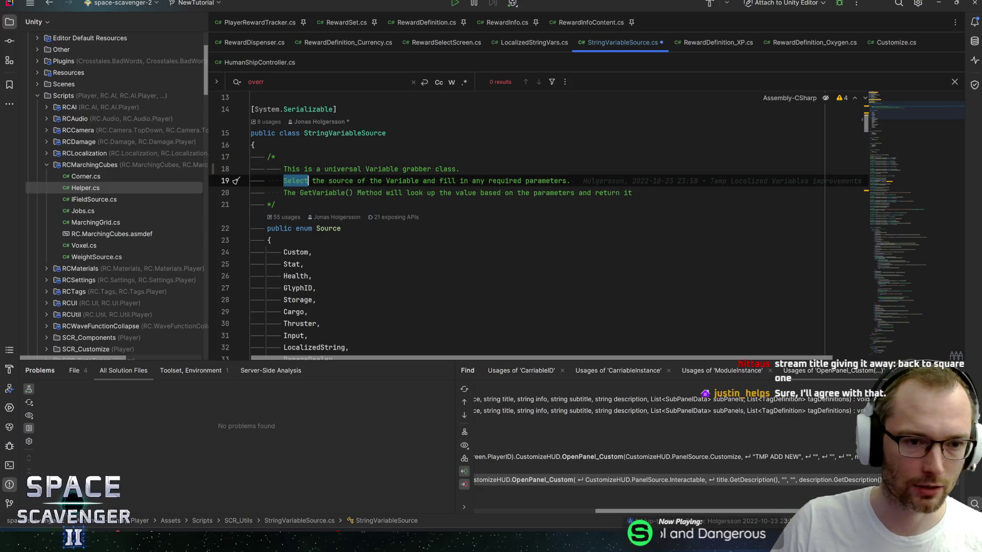
pyautogui.press('BackSpace')
pyautogui.press('Tab')
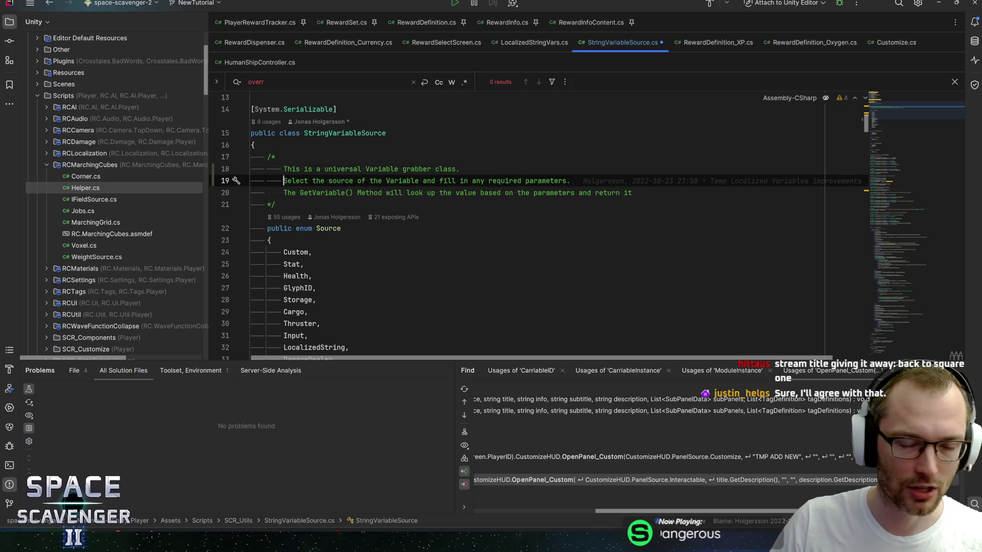
# Step: Fix line 20's indentation to match and save StringVariableSource.cs
pyautogui.press('Down')
pyautogui.hotkey('shift', 'Left')
pyautogui.hotkey('shift', 'Left')
pyautogui.press('Tab')
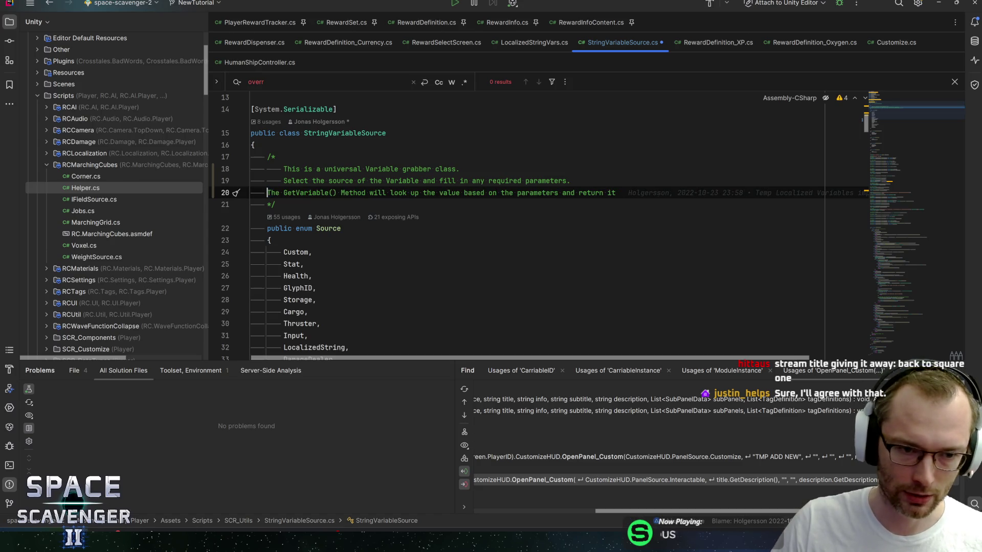
pyautogui.press('End')
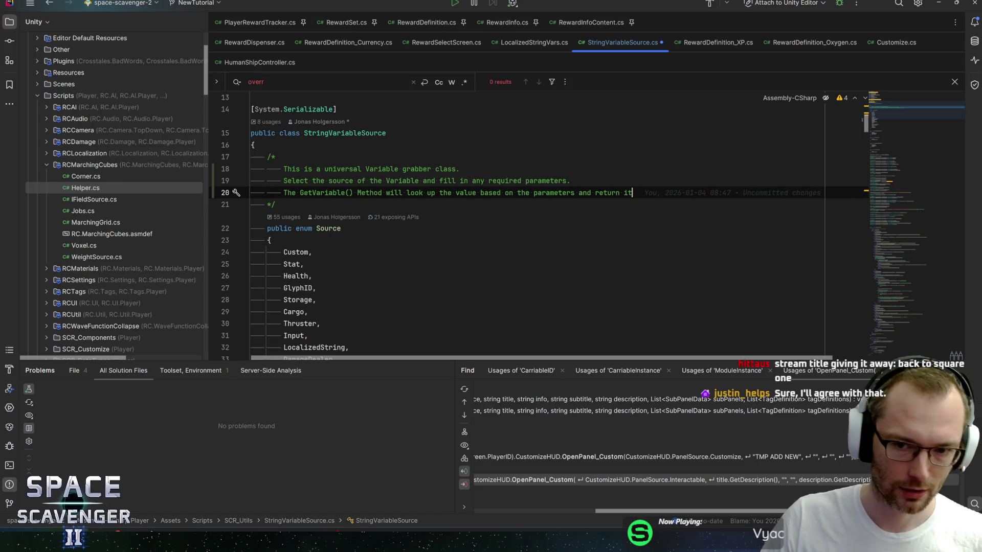
pyautogui.hotkey('ctrl', 's')
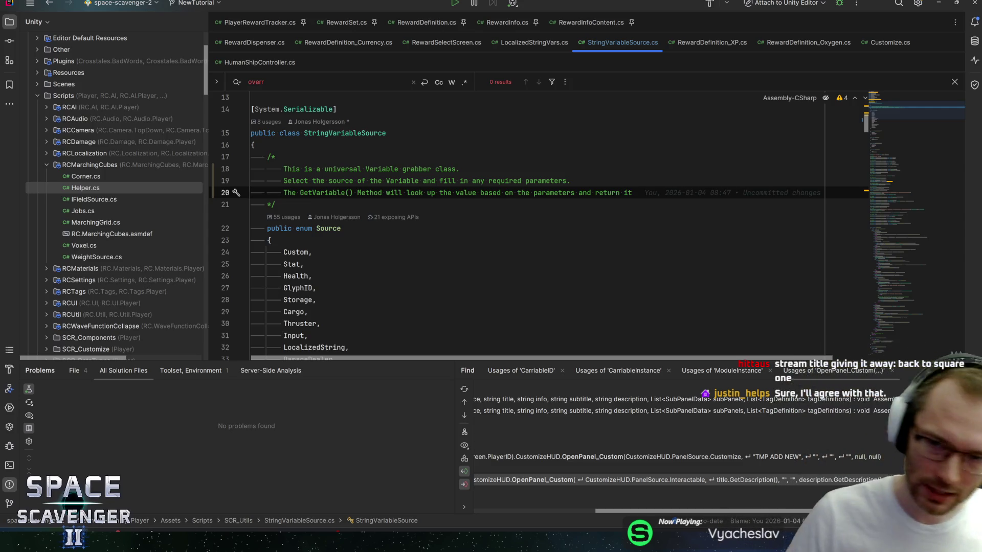